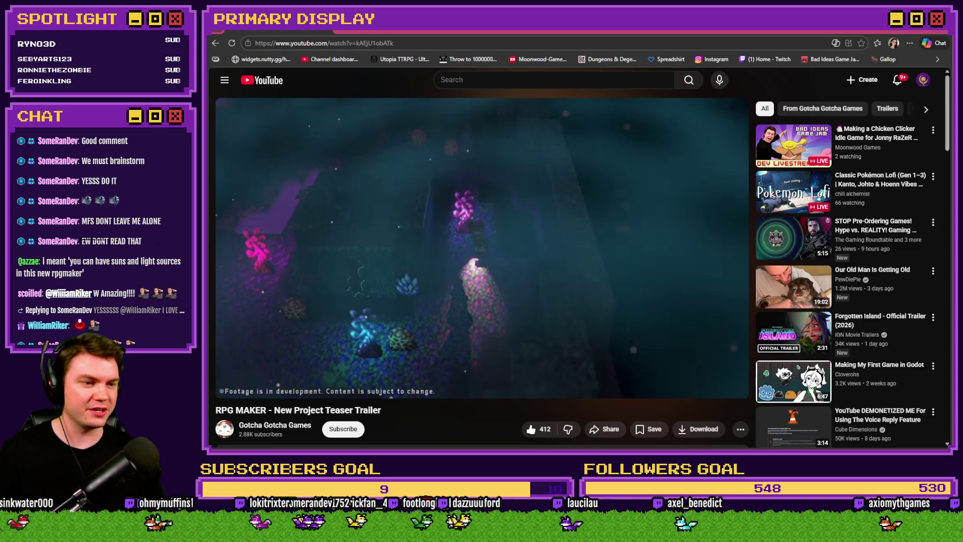
Resume the RPG MAKER teaser trailer and seek back to about 0:15–0:22 to replay earlier scenes.
left_click(604, 306)
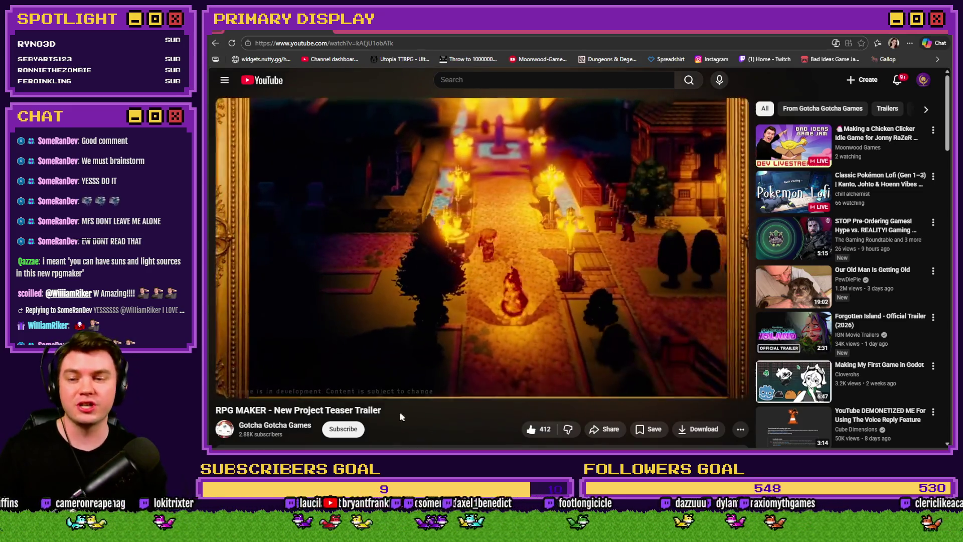
left_click(351, 373)
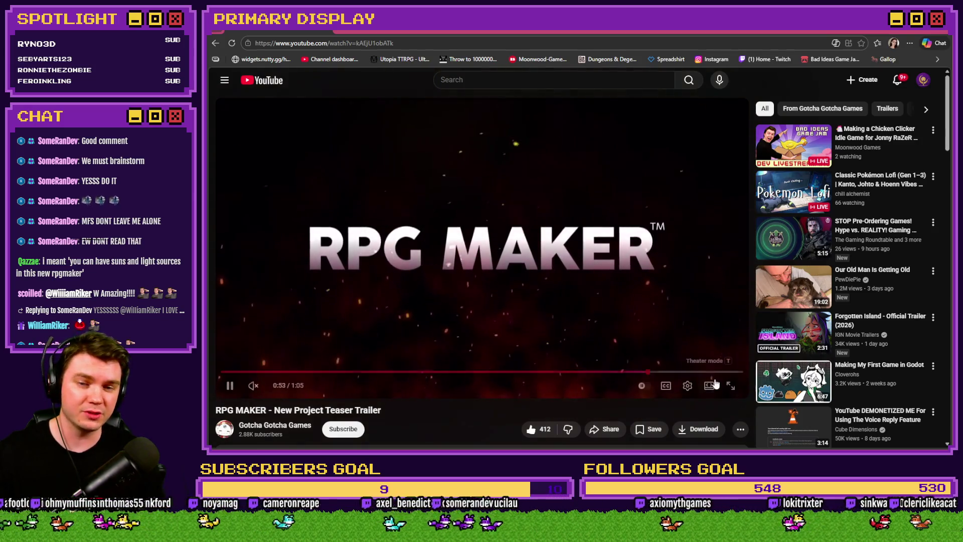
mouse_move(449, 372)
left_mouse_down()
mouse_move(364, 372)
mouse_move(374, 374)
left_mouse_up()
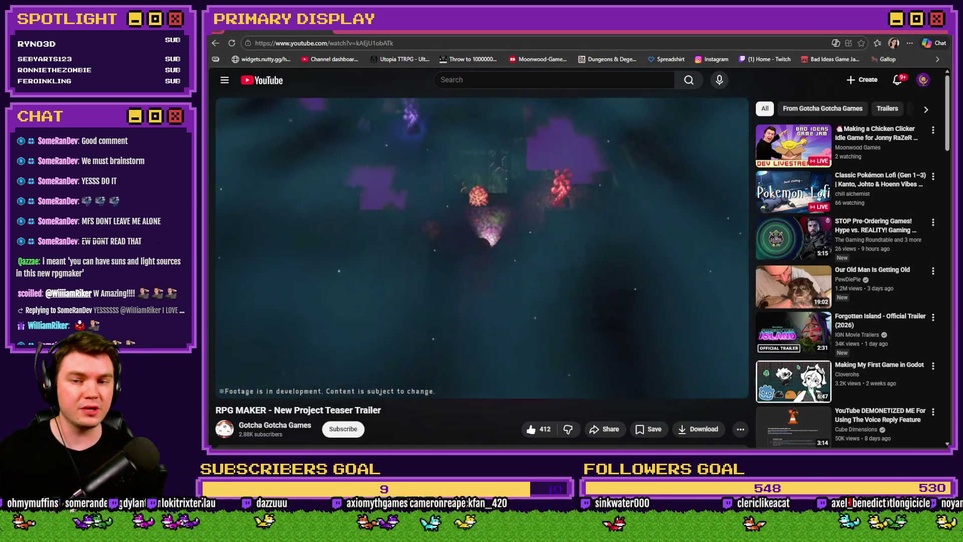
left_click_drag(416, 373, 396, 375)
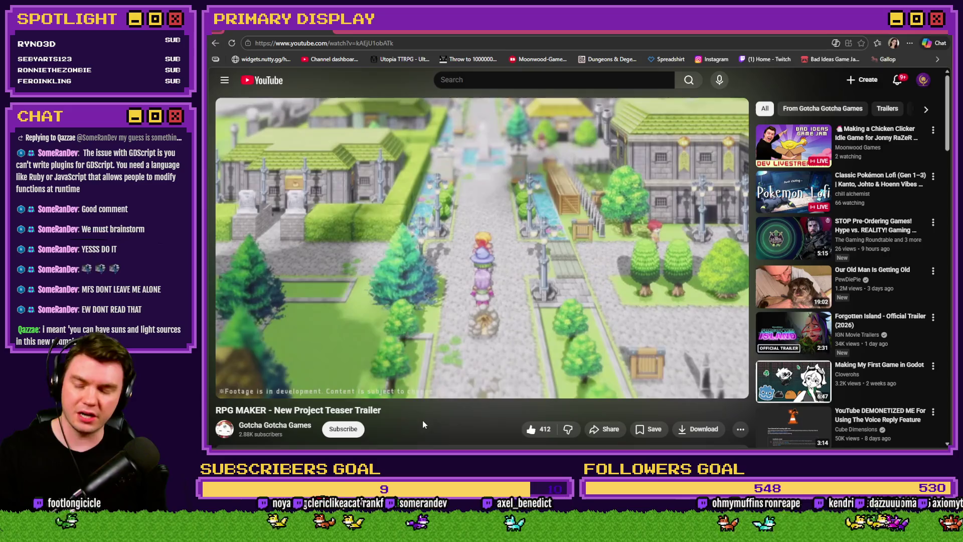
Pause the trailer on the green town scene with characters on the stone path.
key("space")
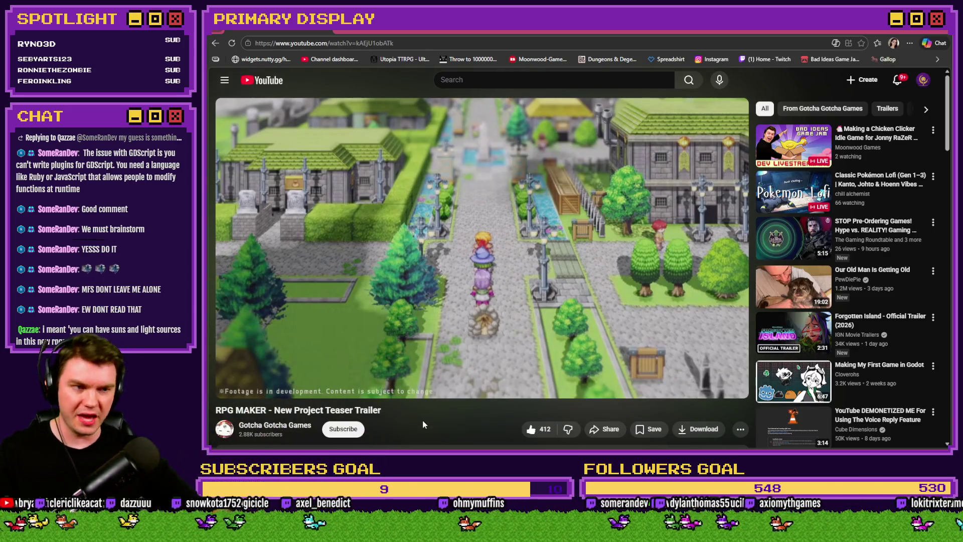
mouse_move(390, 380)
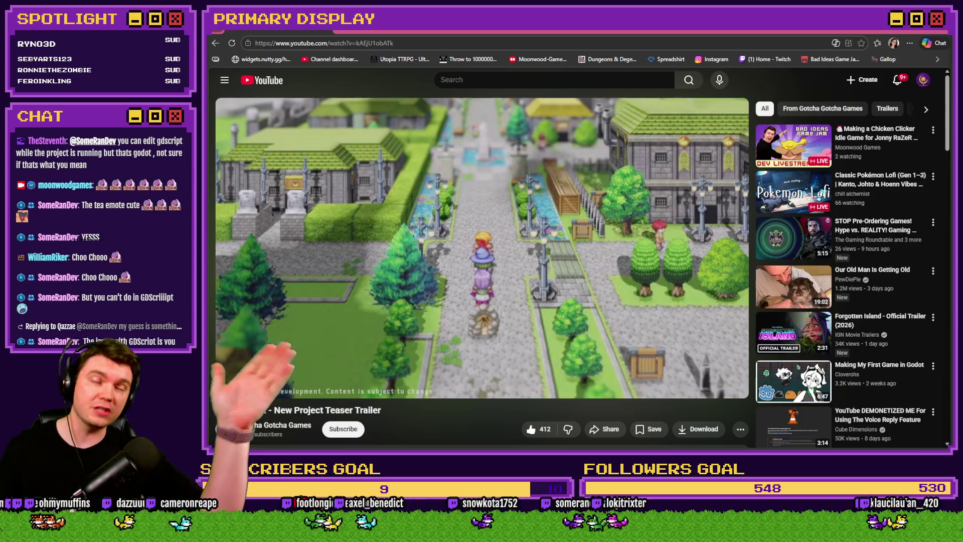
Play the trailer, pause it at 0:41, then jump back to 0:19 and resume playback.
left_click(470, 330)
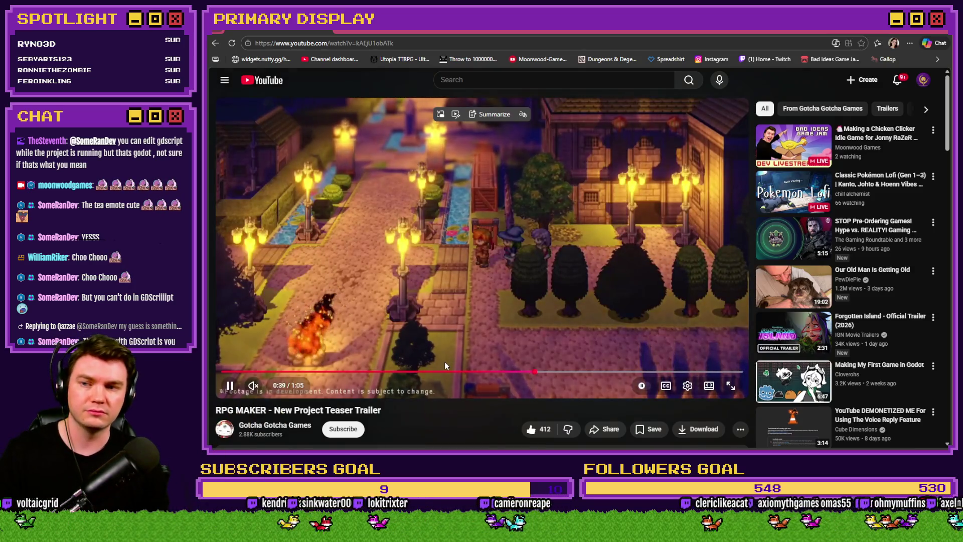
left_click(322, 314)
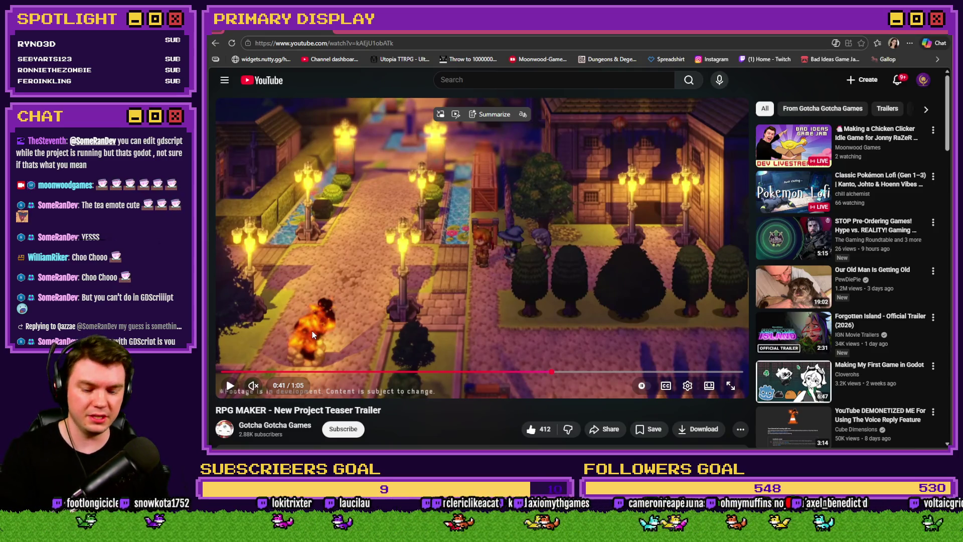
key("comma")
key("comma")
key("comma")
key("comma")
key("comma")
key("comma")
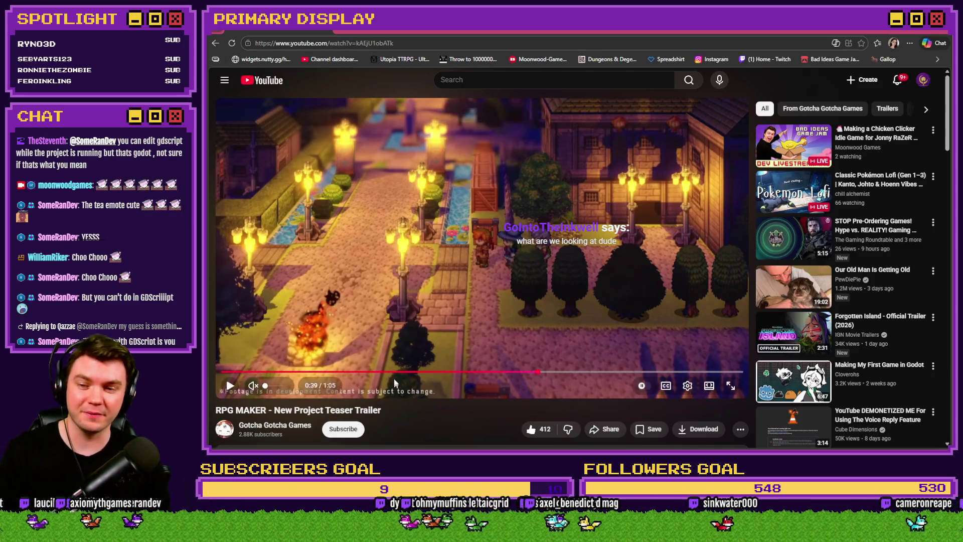
left_click(376, 372)
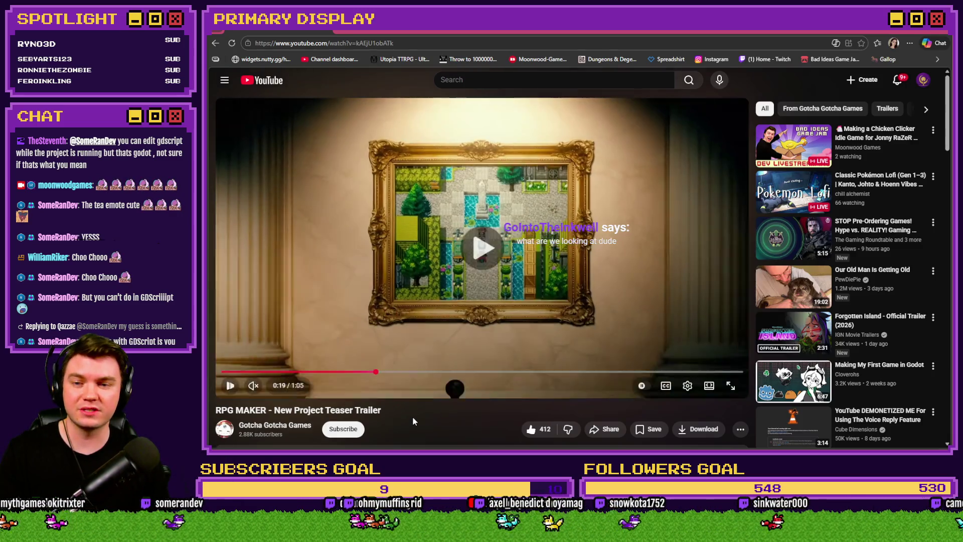
key("space")
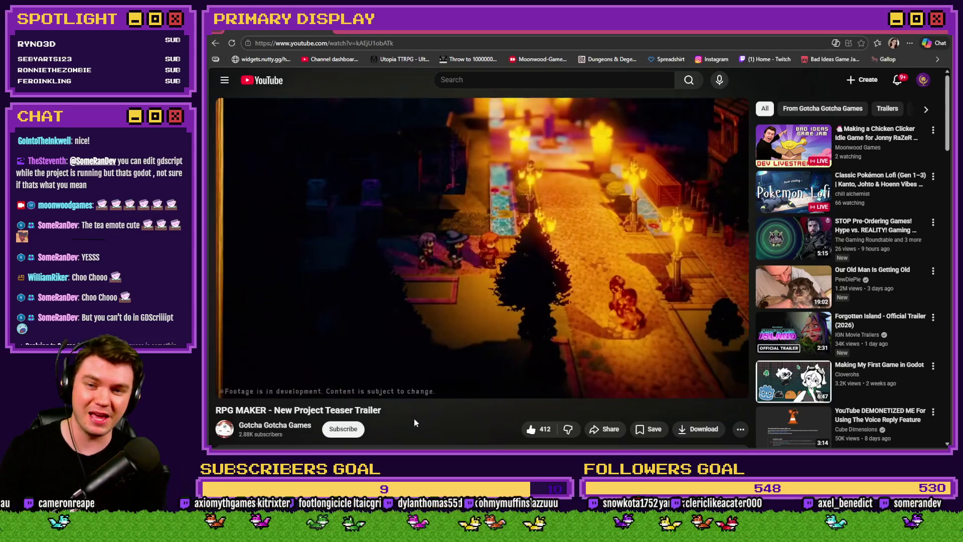
Rewind the trailer and step back to about 0:38 to rewatch the scene.
key("space")
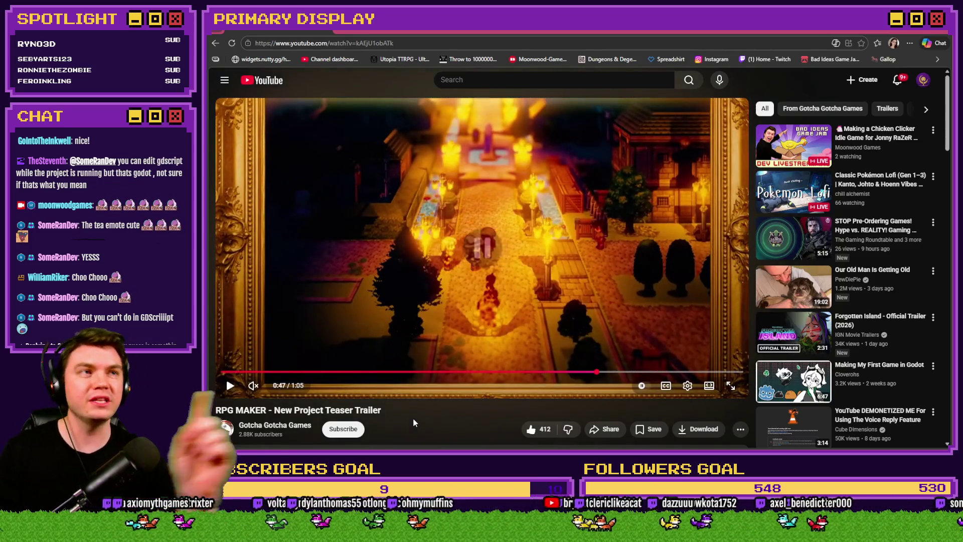
key("space")
key("j")
key("j")
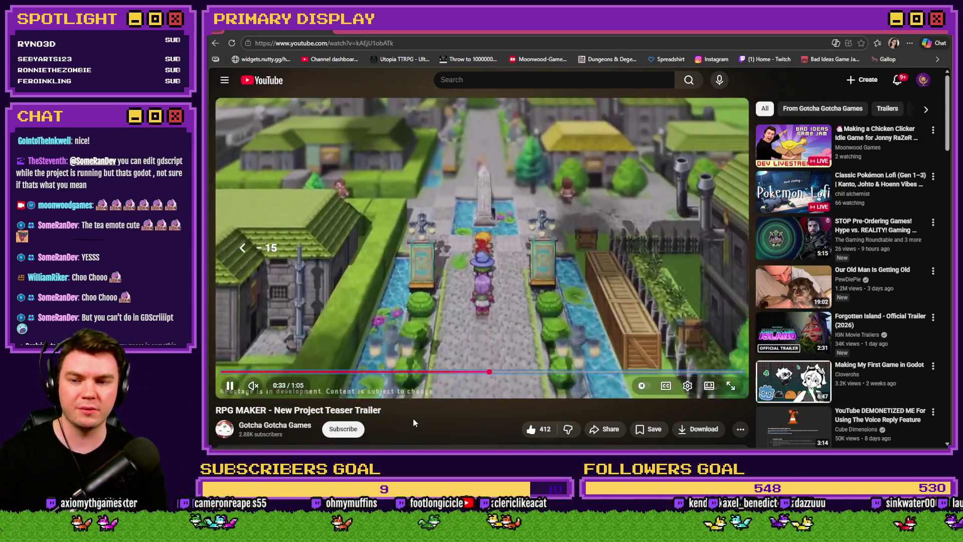
key("Right")
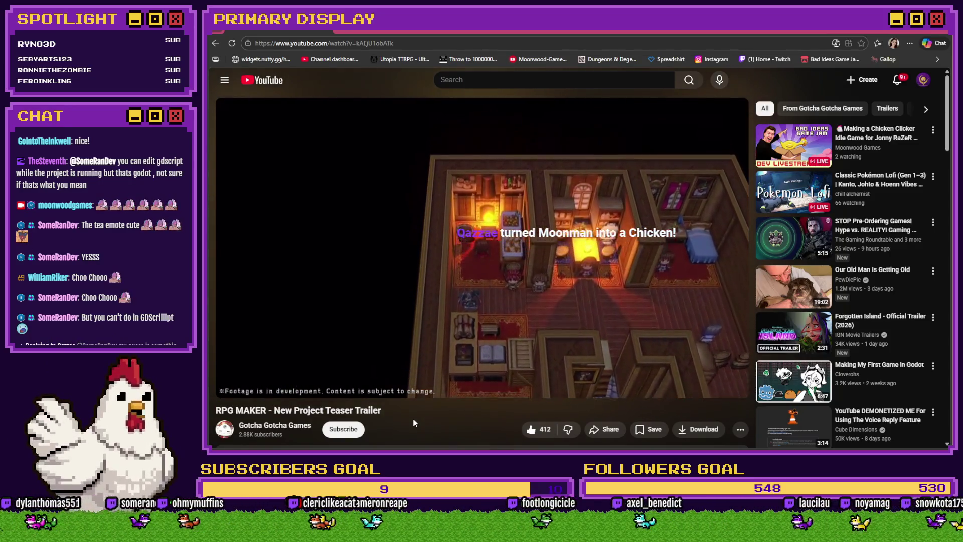
key("k")
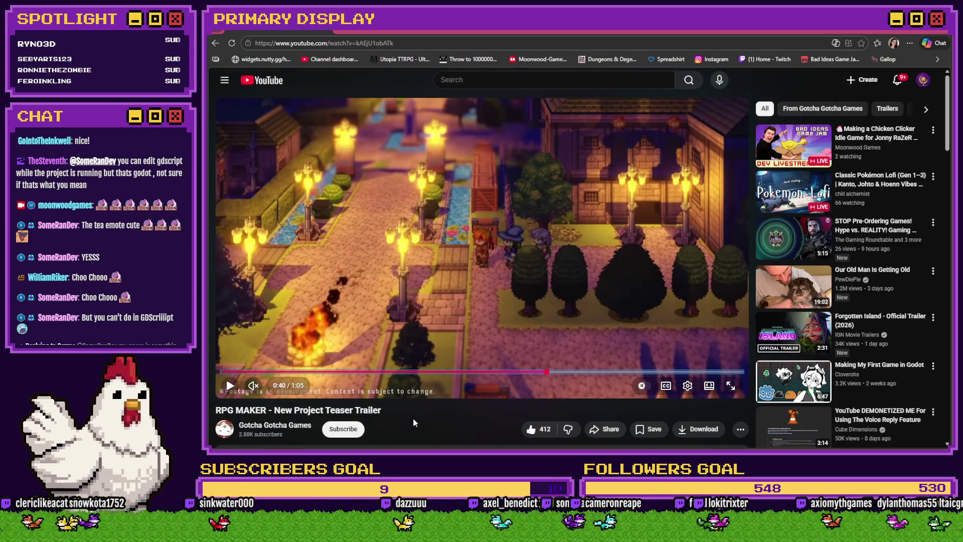
key("Left")
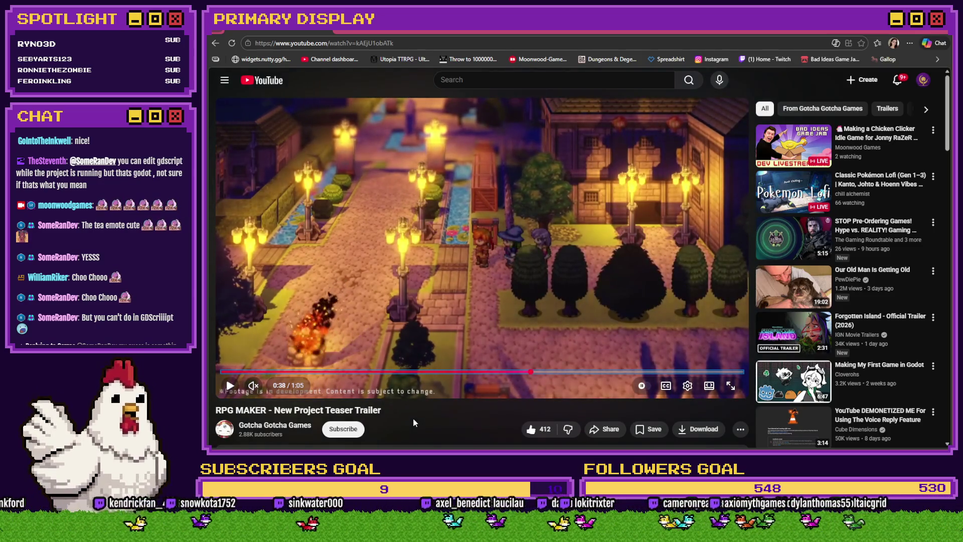
key("Left")
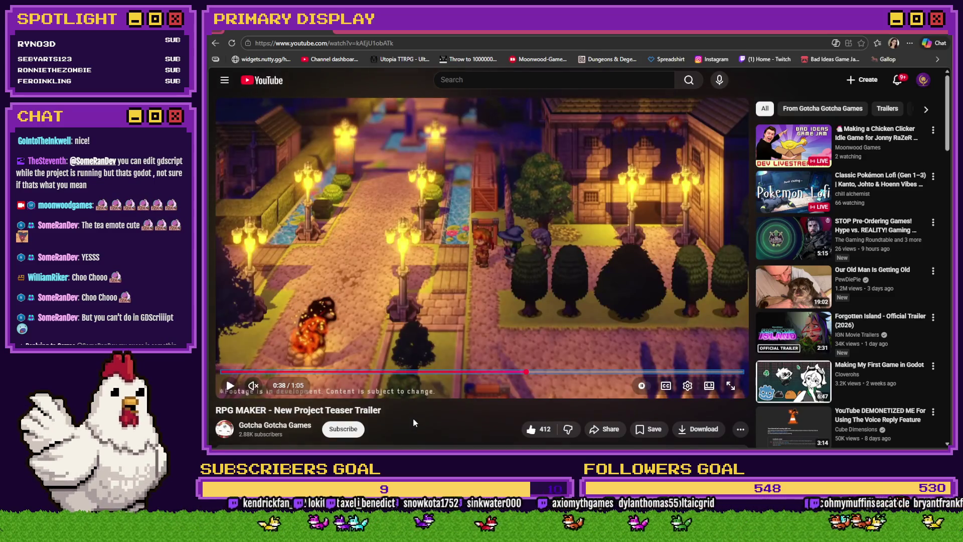
key("k")
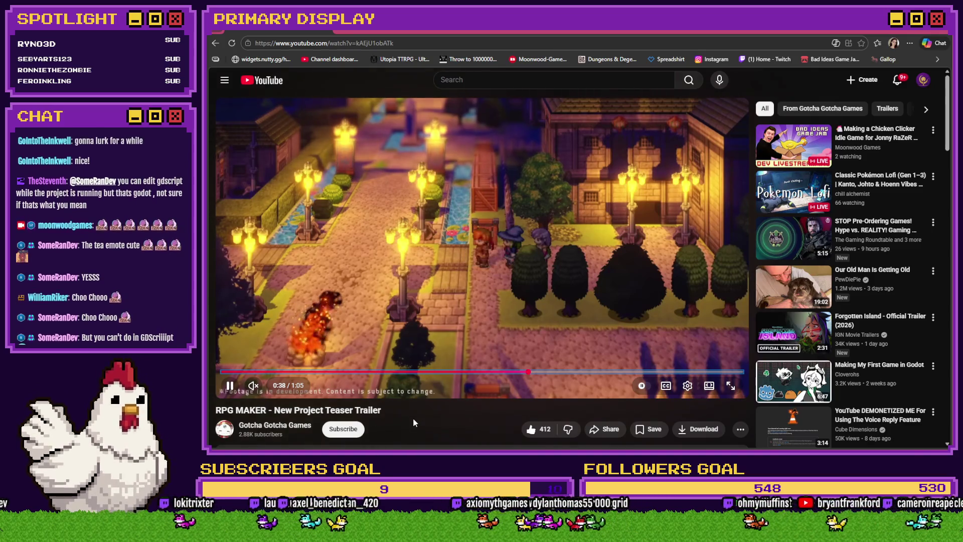
Slow the trailer to 0.5x speed and pause it at 0:47.
key("shift+period")
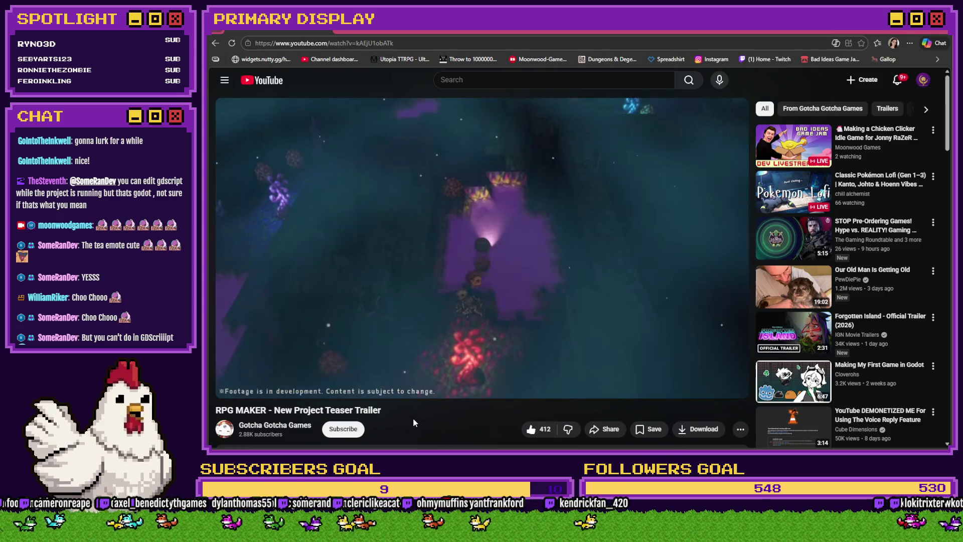
key("space")
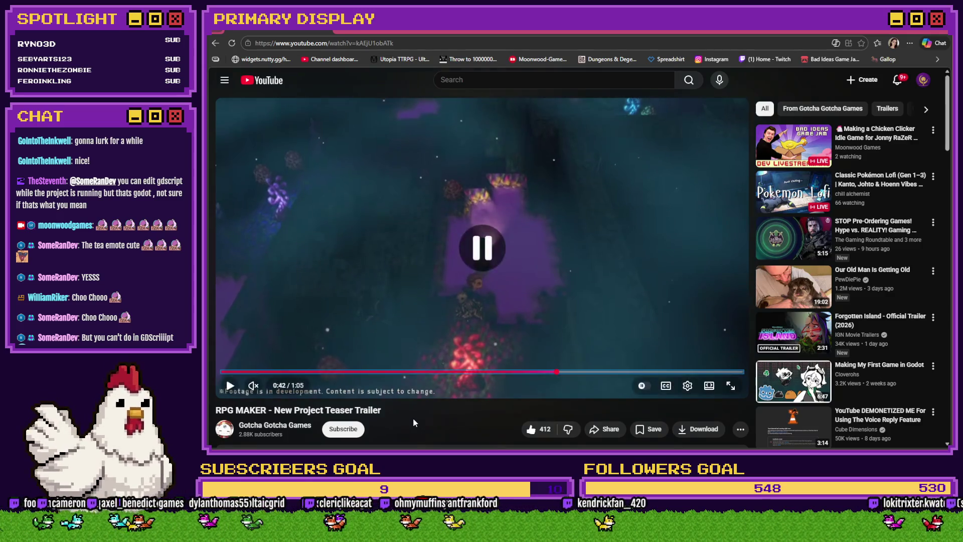
key("space")
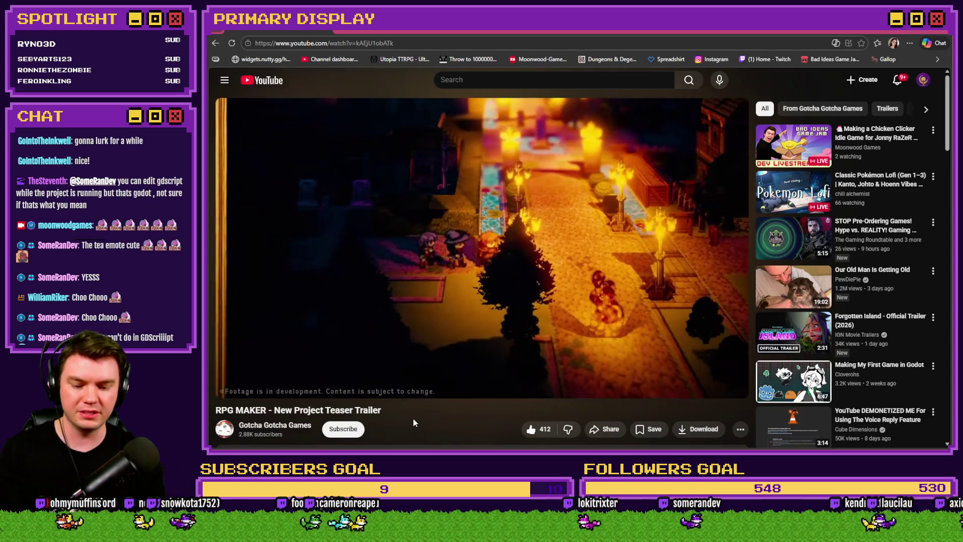
key("Left")
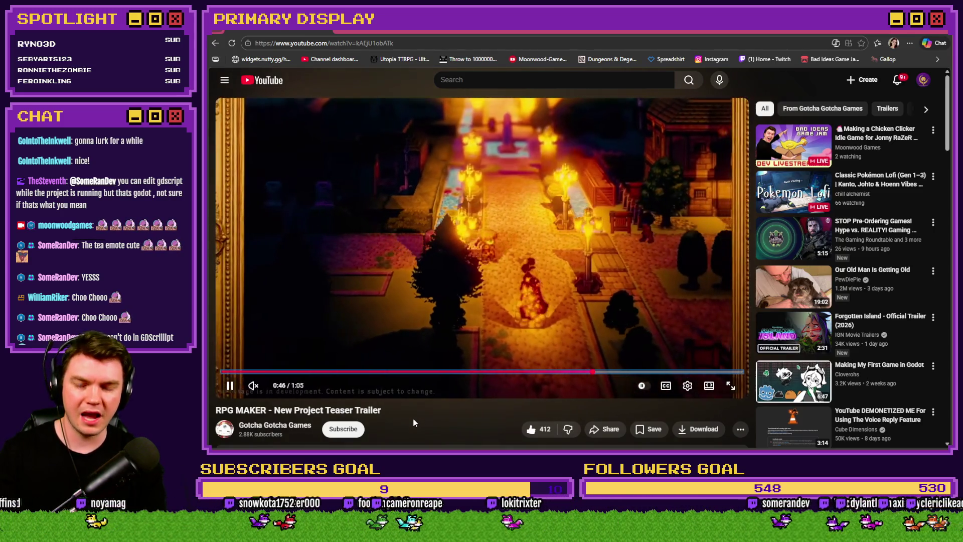
left_click(516, 252)
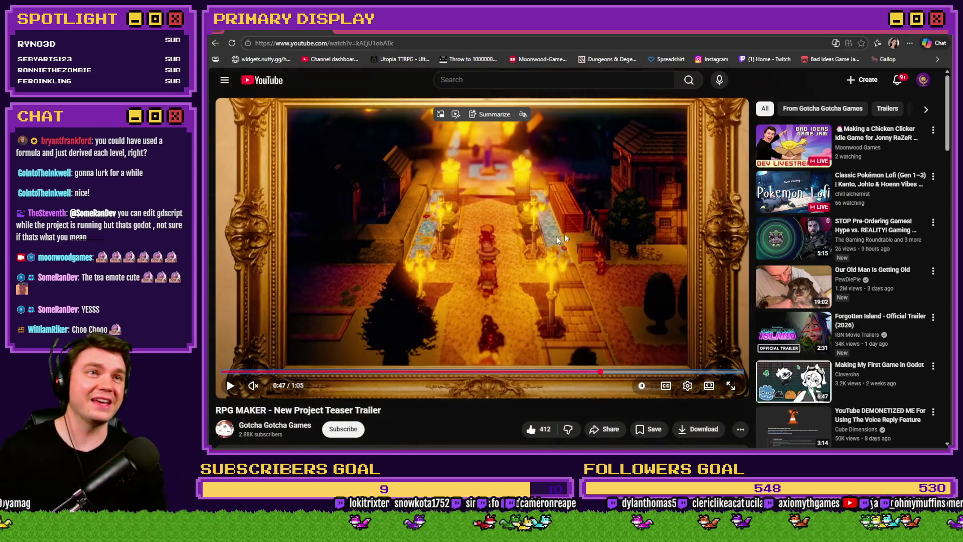
In the HUD editor, wrap $gameVariables.value(205) * 10 in parentheses in the Cosmetic Description code.
key("alt+Tab")
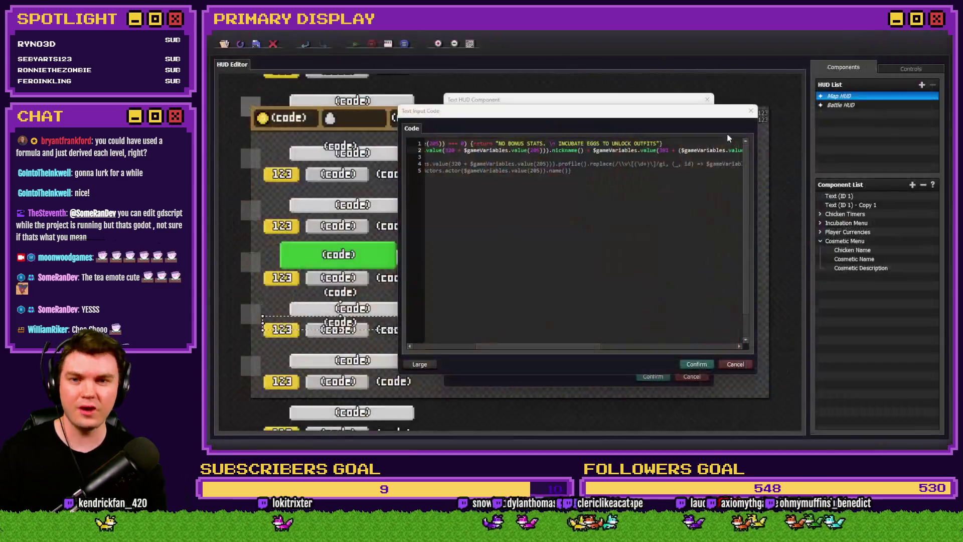
left_click(628, 179)
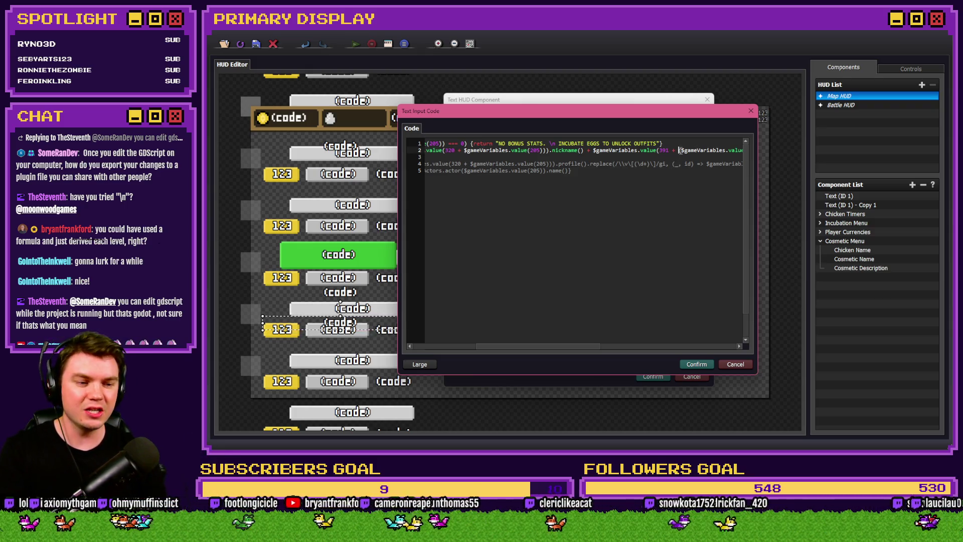
type("(")
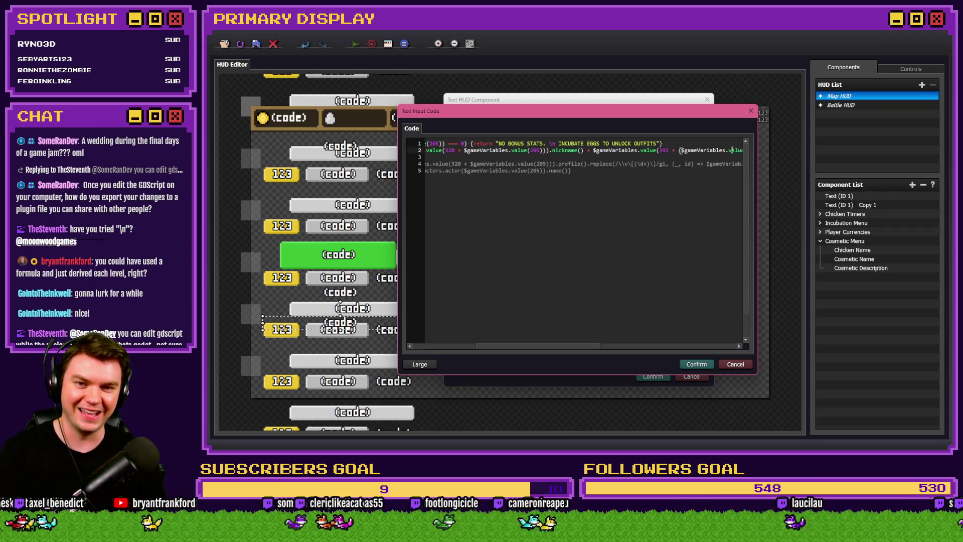
key("Right")
key("Right")
key("Right")
type(")")
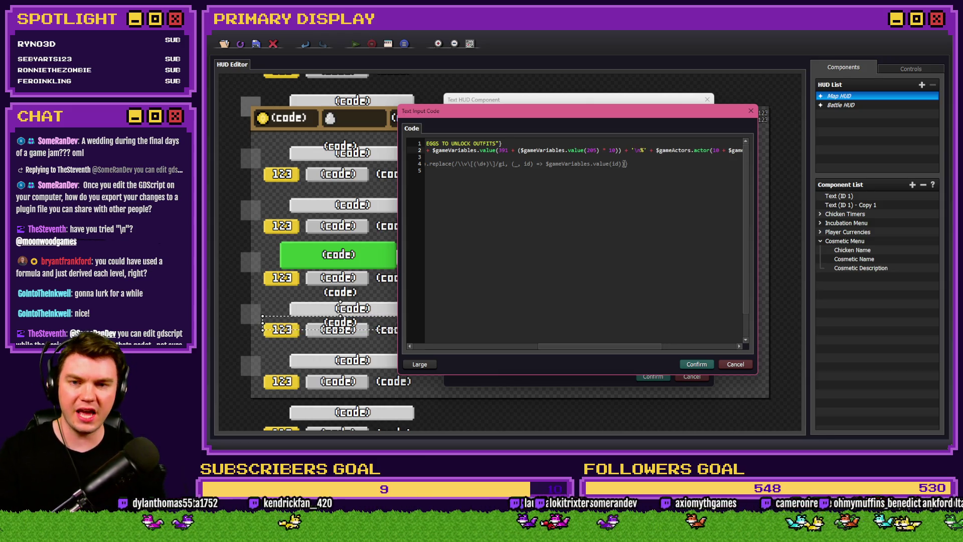
Confirm the code and component properties, close the HUD editor and start a playtest.
left_click(696, 364)
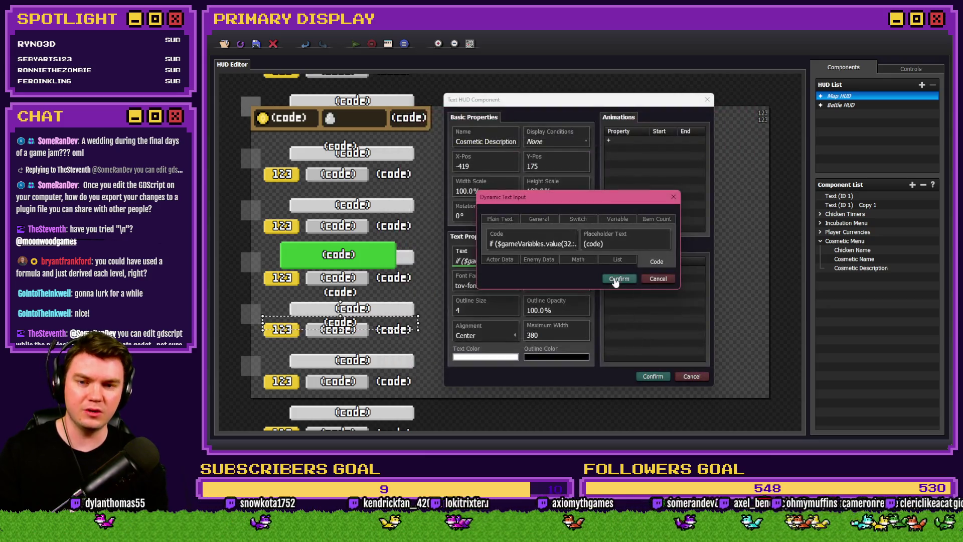
left_click(653, 376)
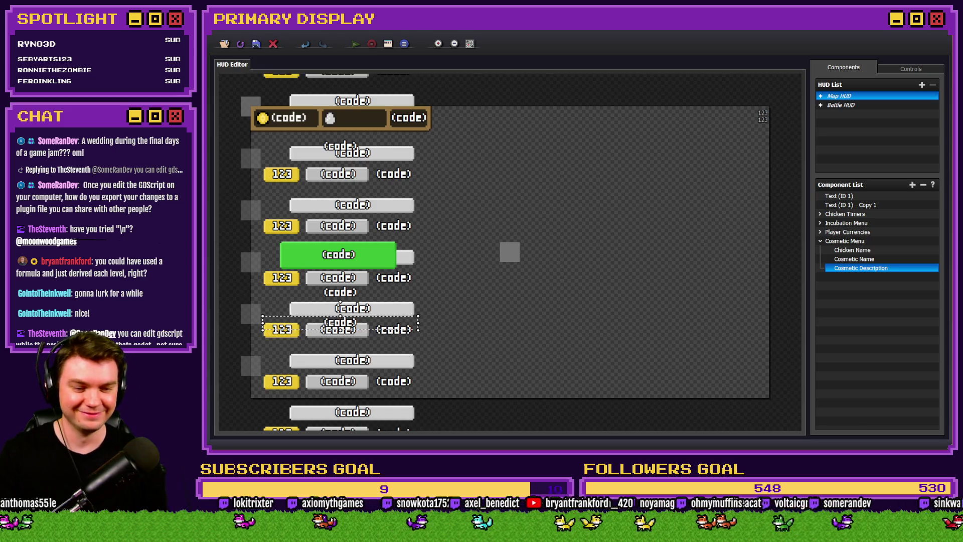
key("Escape")
key("F9")
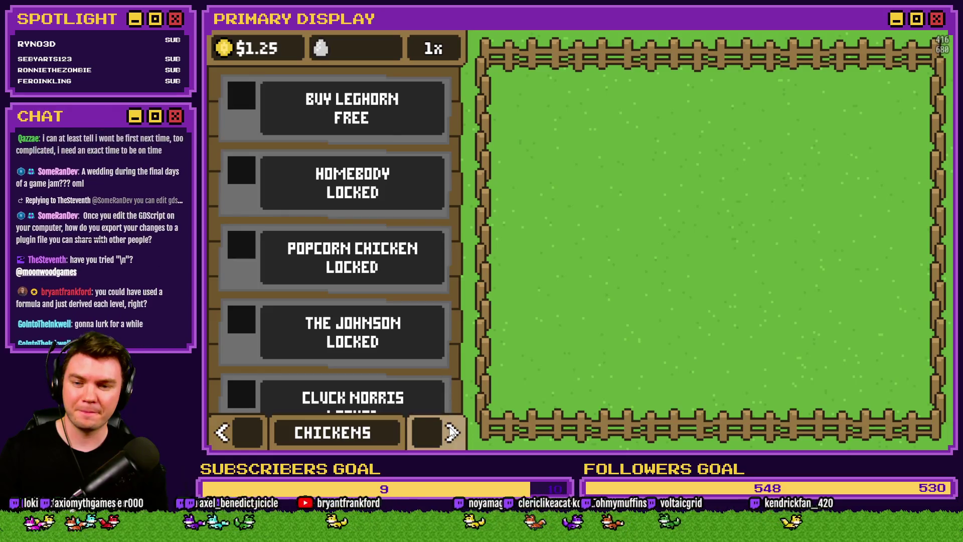
Put the Crown on the Leghorn in the Outfits view to check its description.
left_click(451, 432)
left_click(431, 300)
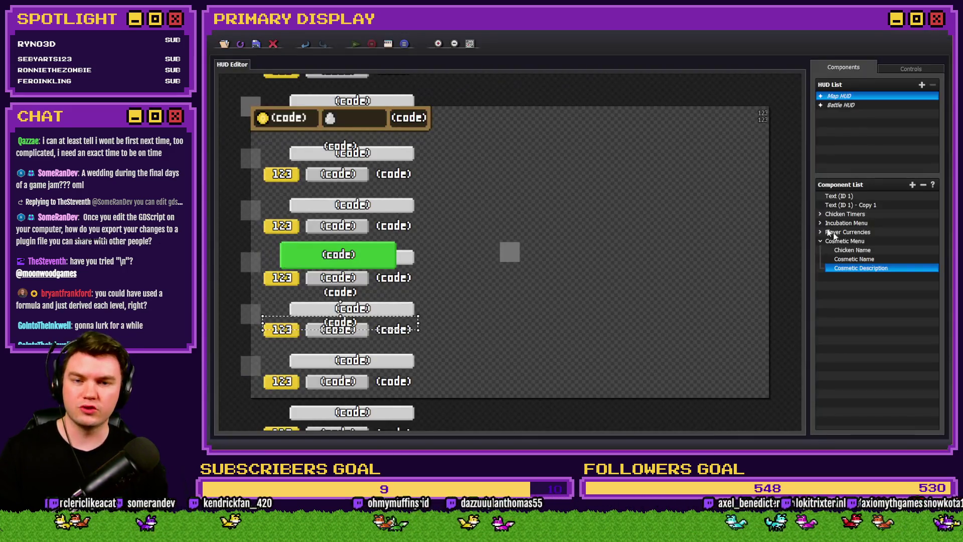
Open the Cosmetic Description code and delete the line break before the percent sign.
left_click(878, 270)
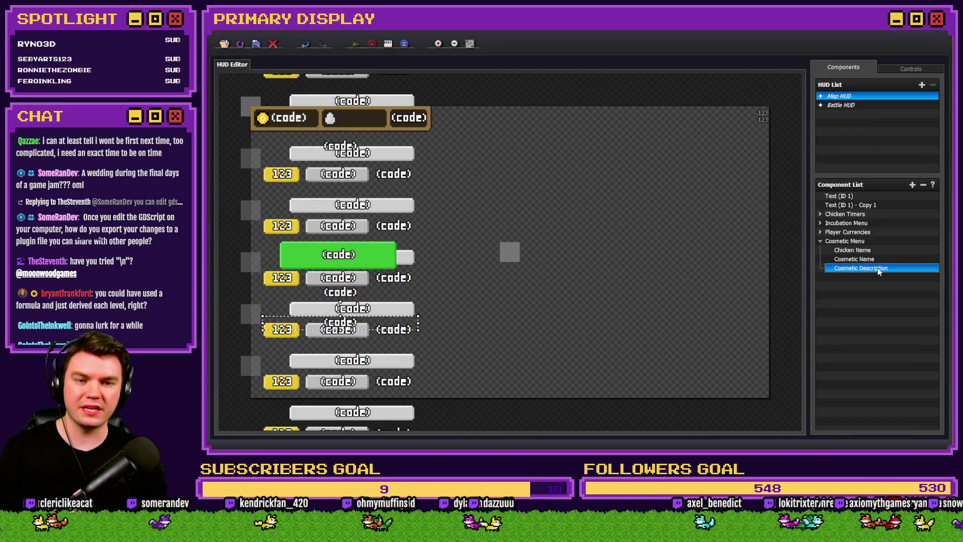
double_click(878, 269)
double_click(561, 255)
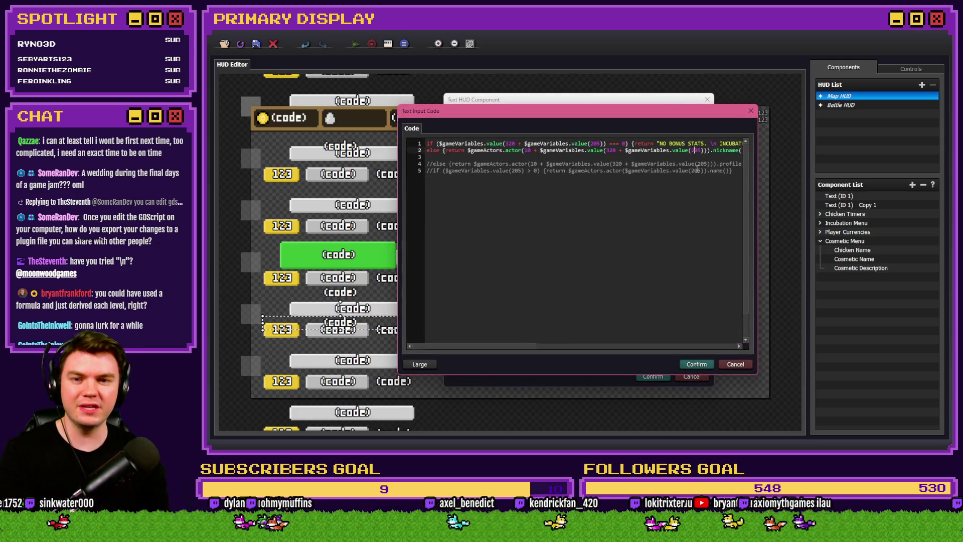
scroll(683, 187, "right", 3)
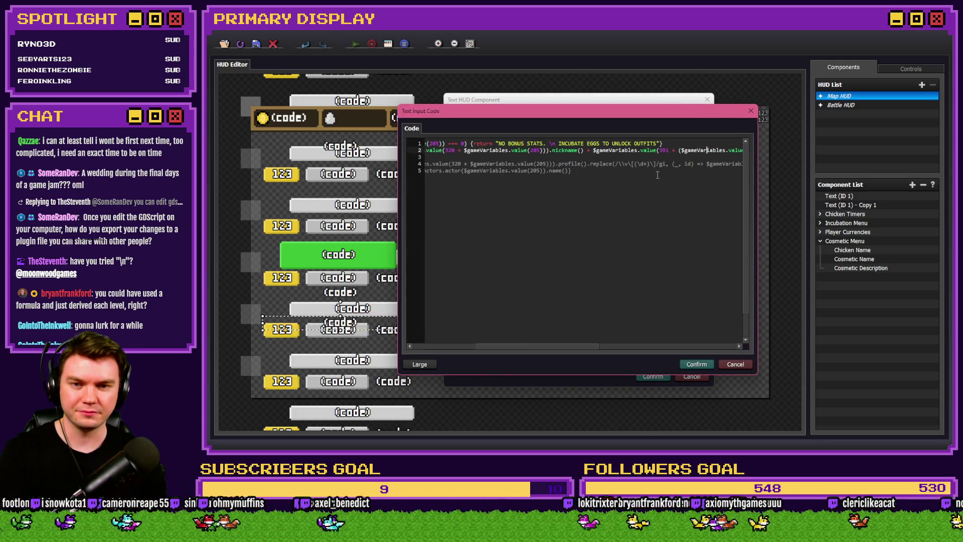
scroll(657, 175, "right", 3)
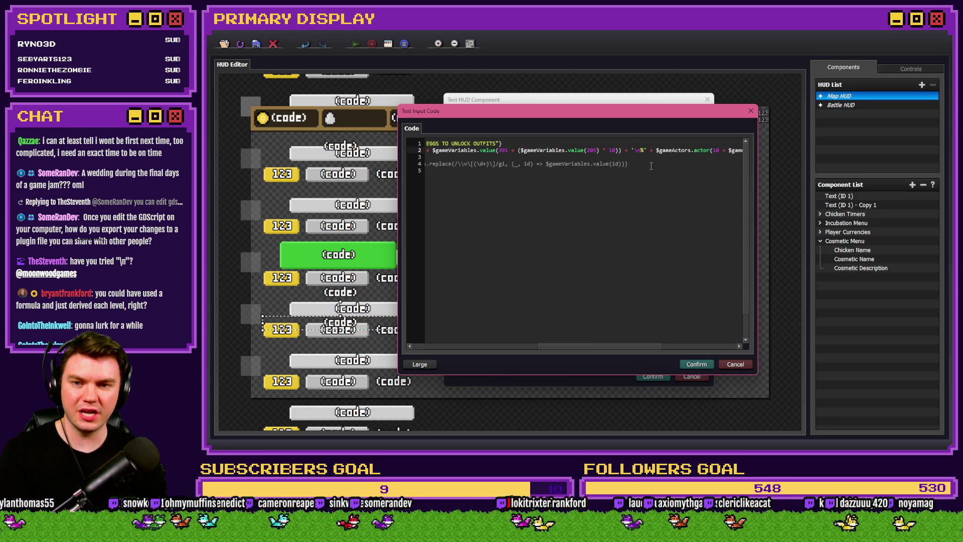
key("BackSpace")
key("BackSpace")
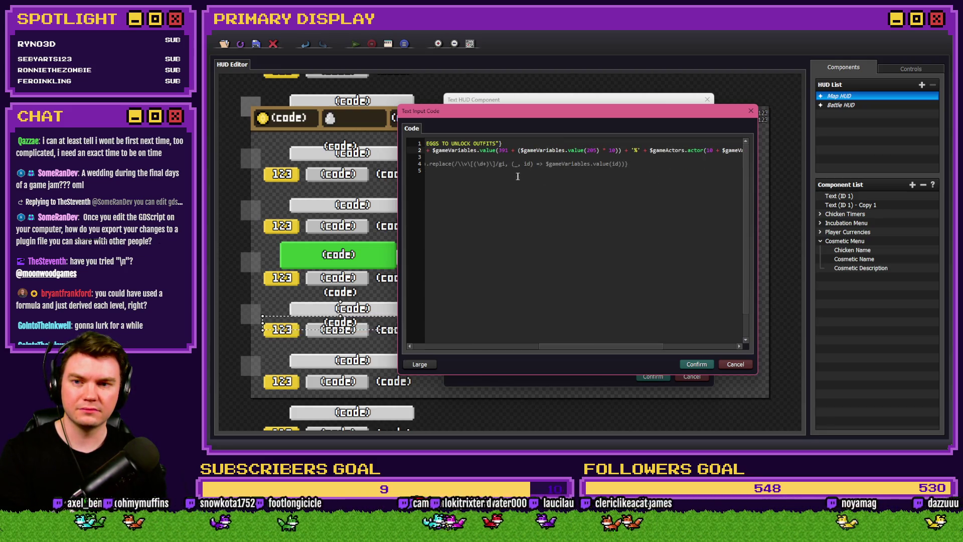
Rework the text after nickname() to add the "\n" break, confirm all dialogs and close the HUD editor.
left_click_drag(552, 347, 497, 350)
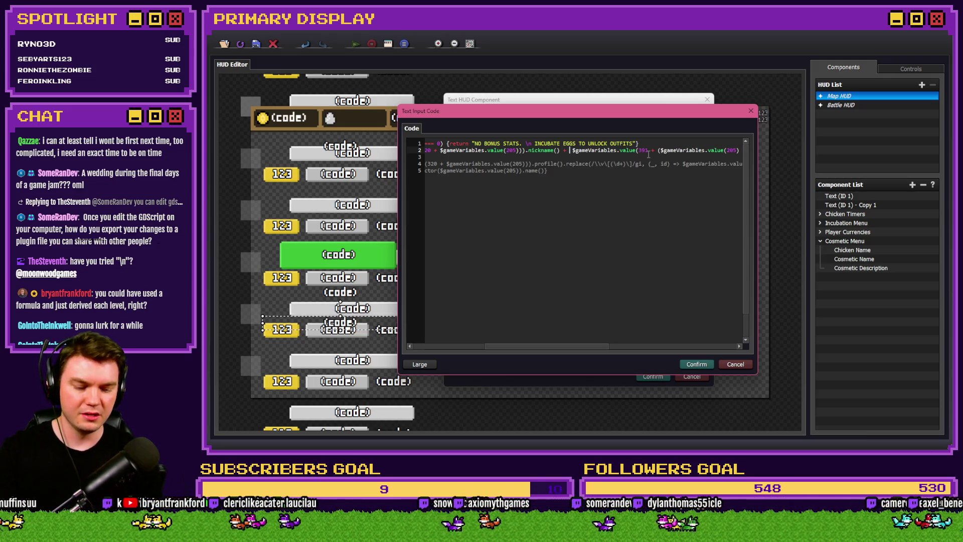
type("+ \" \" +")
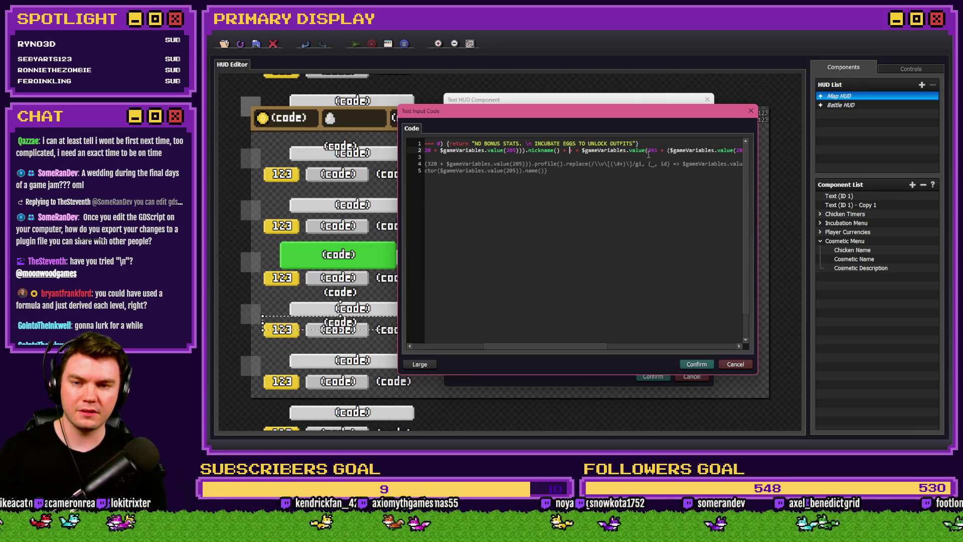
key("BackSpace")
key("BackSpace")
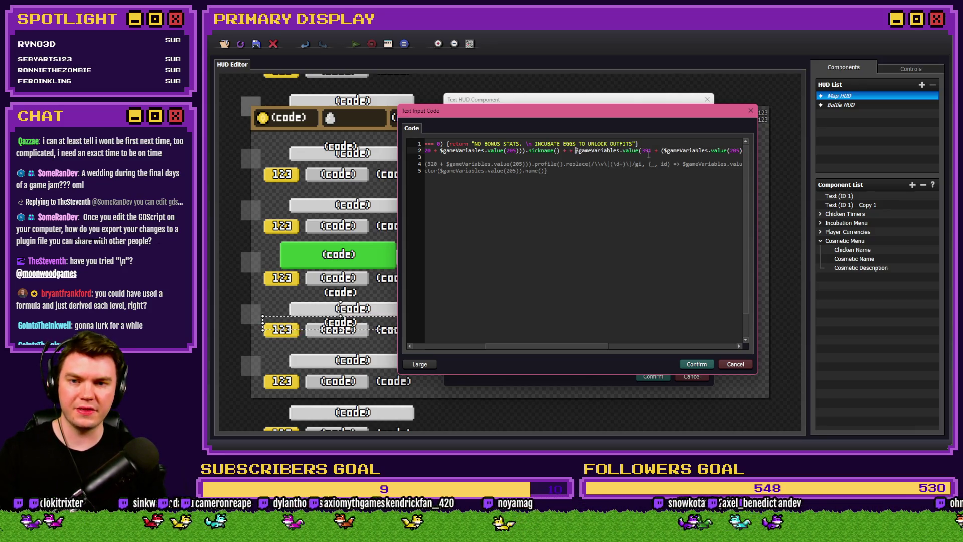
type("''")
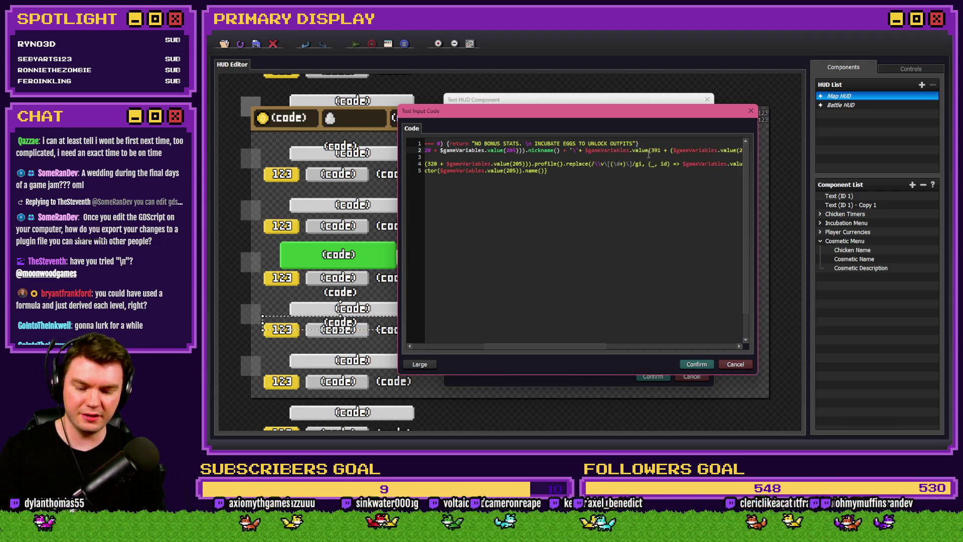
key("Right")
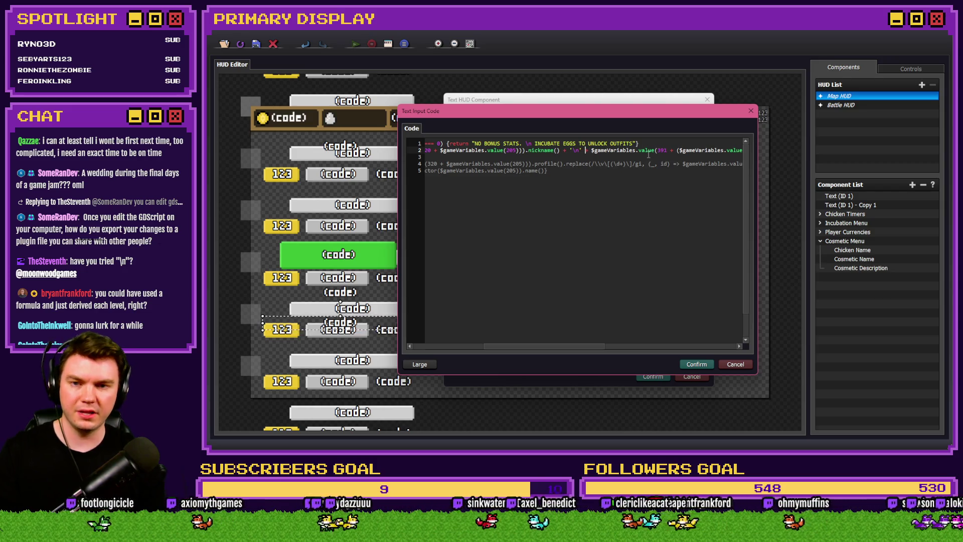
left_click(696, 365)
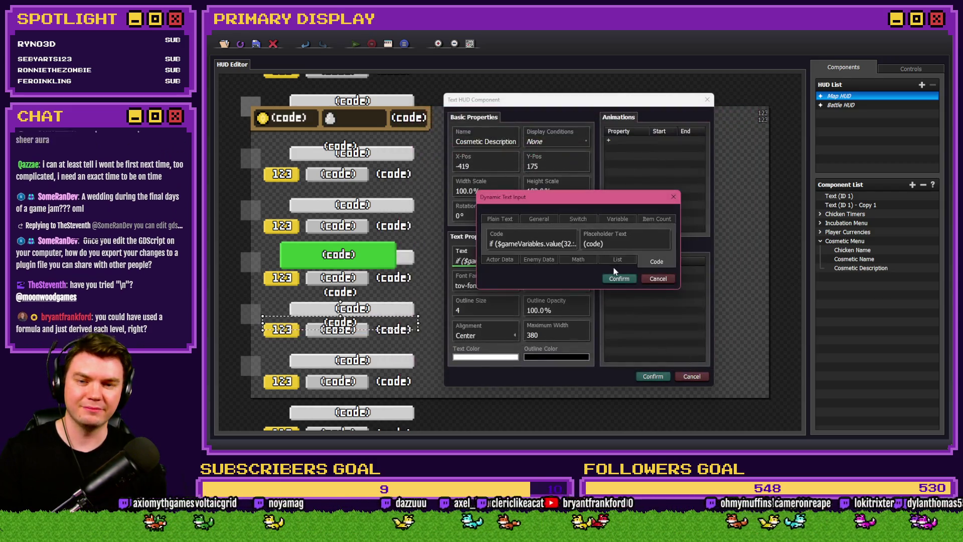
left_click(619, 278)
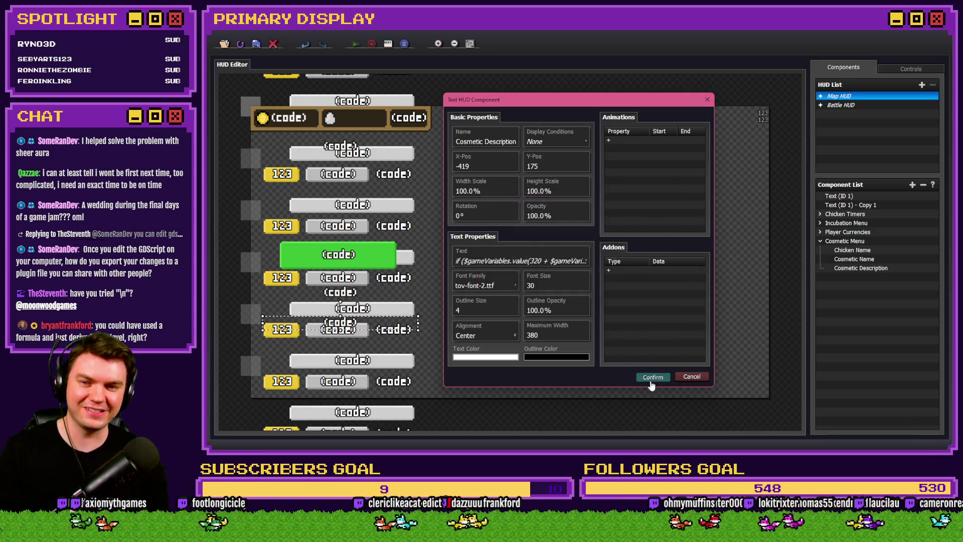
left_click(653, 376)
left_click(261, 50)
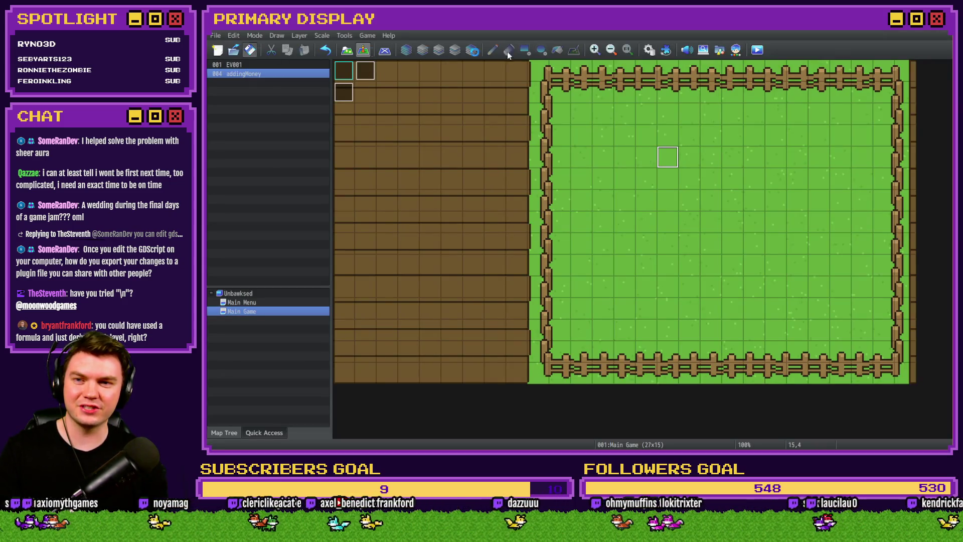
Playtest to verify the crowned Leghorn reads "Chicken generates 5% more money", then close the game.
key("ctrl+r")
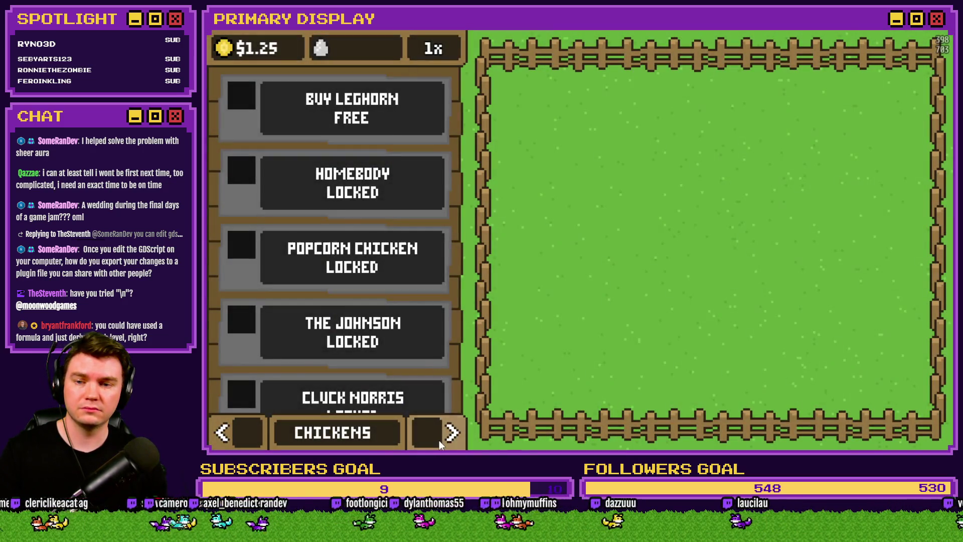
left_click(441, 434)
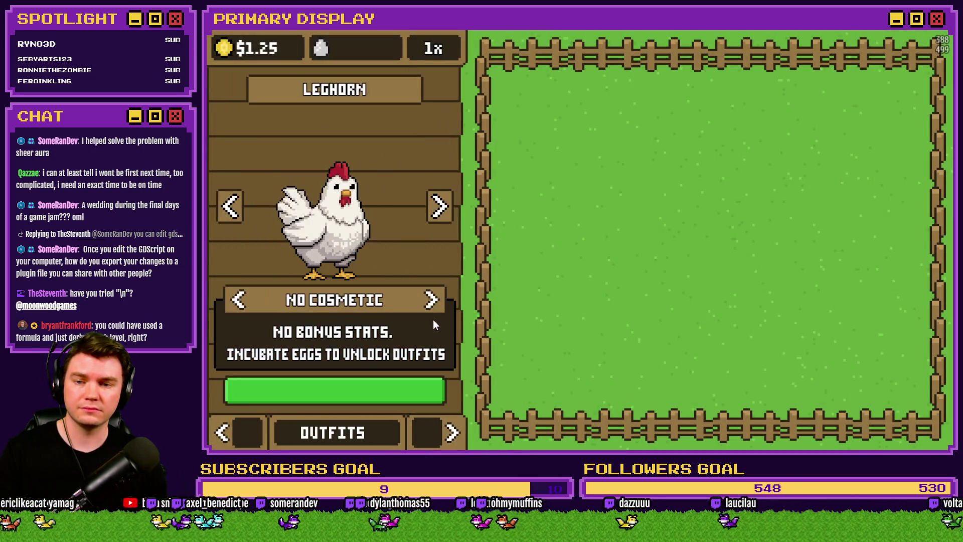
left_click(432, 301)
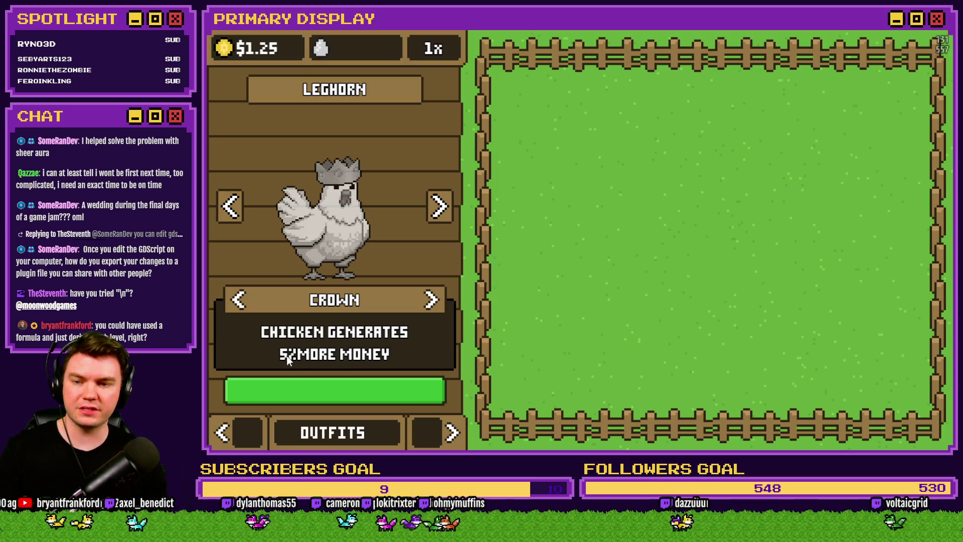
key("F4")
left_click(874, 61)
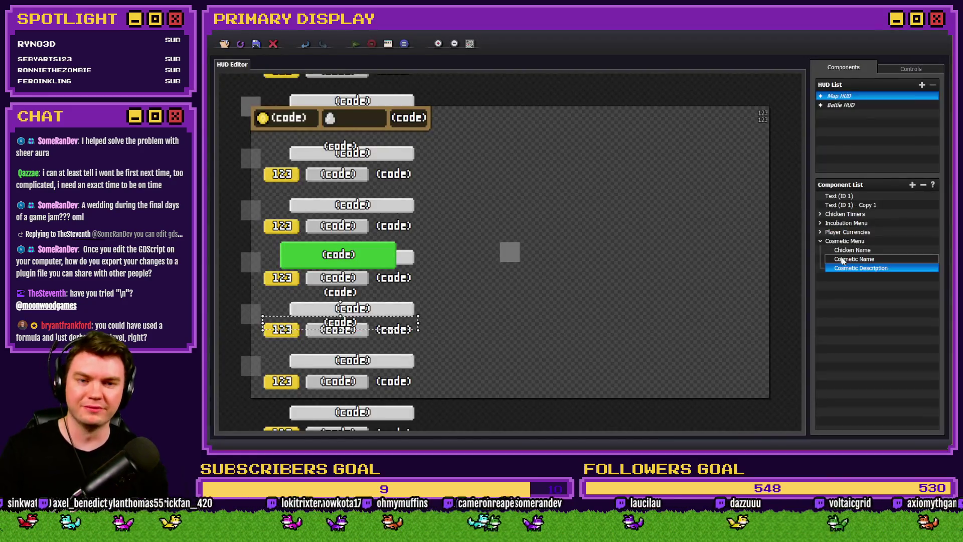
Review the Cosmetic Description script in the enlarged code editor, confirm the dialogs and close the HUD editor.
double_click(861, 267)
left_click(536, 261)
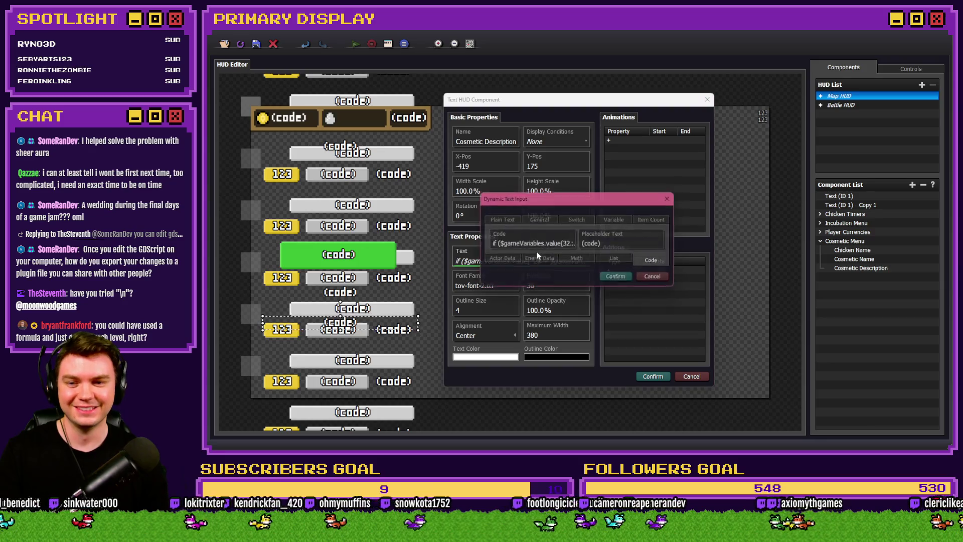
left_click(511, 289)
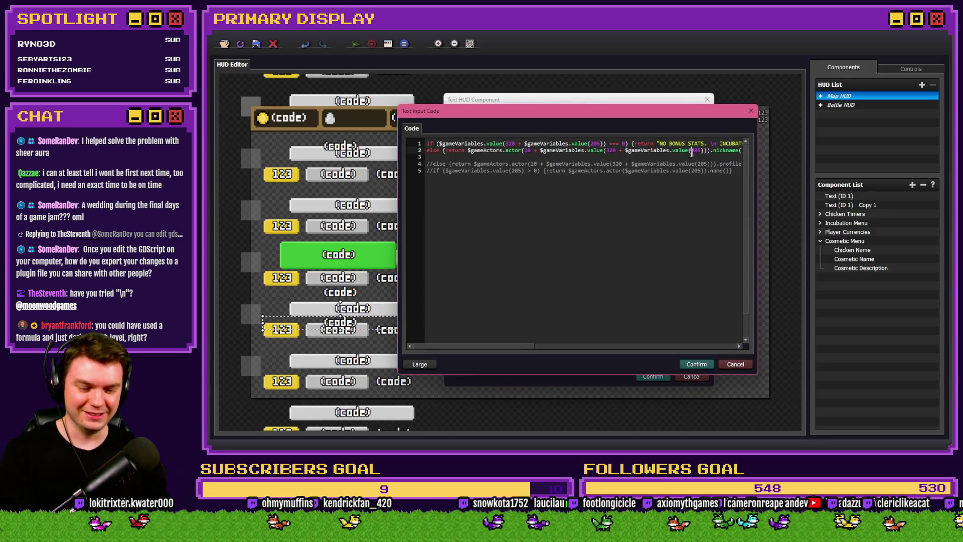
left_click_drag(529, 349, 662, 350)
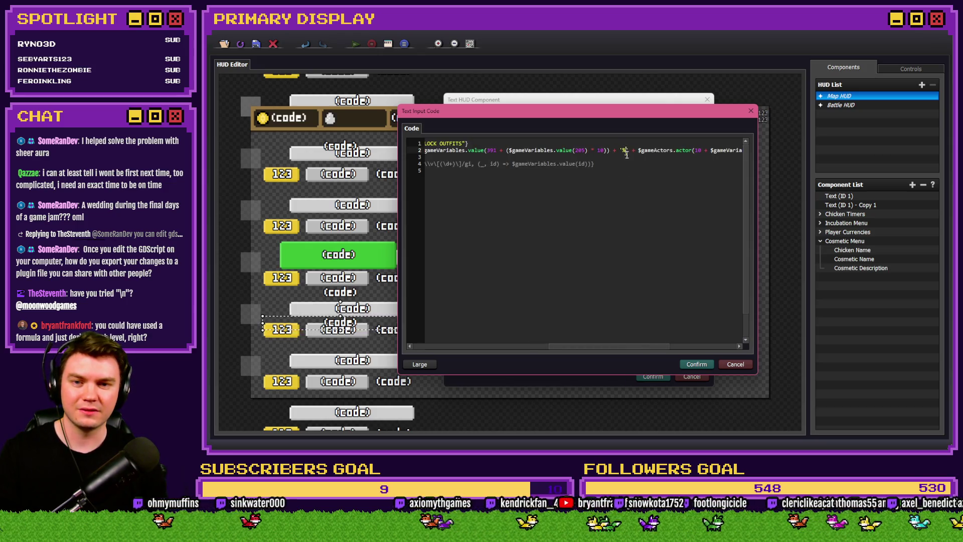
left_click(697, 364)
left_click(619, 279)
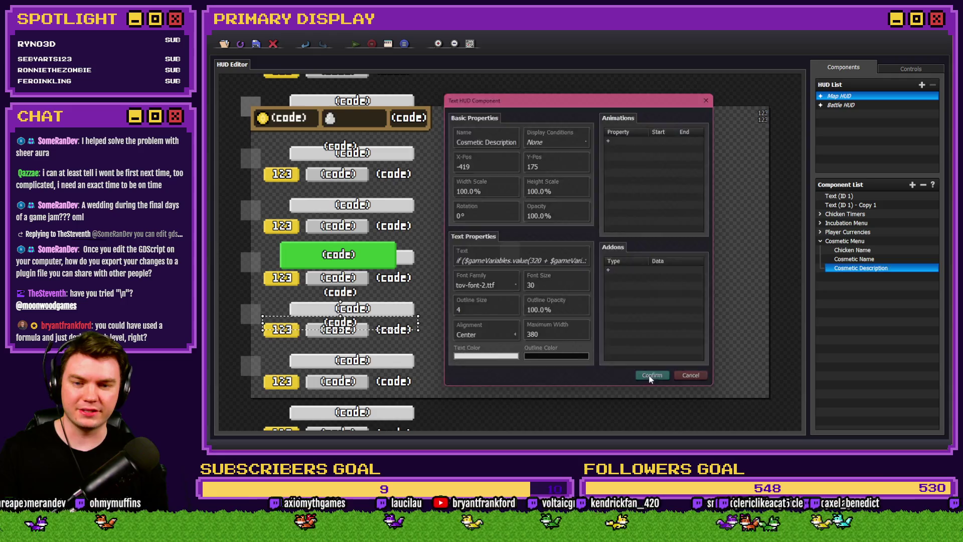
left_click(653, 377)
left_click(256, 44)
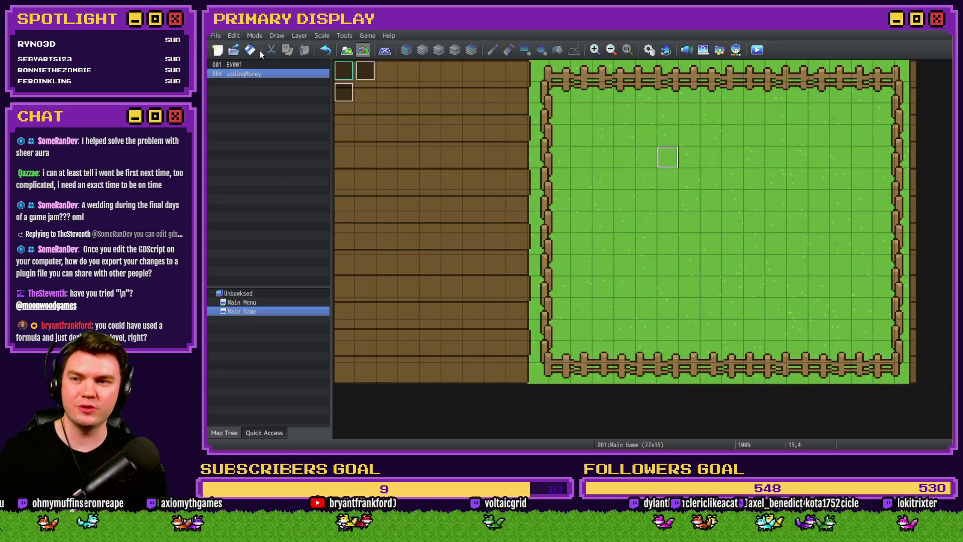
Start a playtest and put the crown on the Leghorn on the Outfits page.
left_click(758, 48)
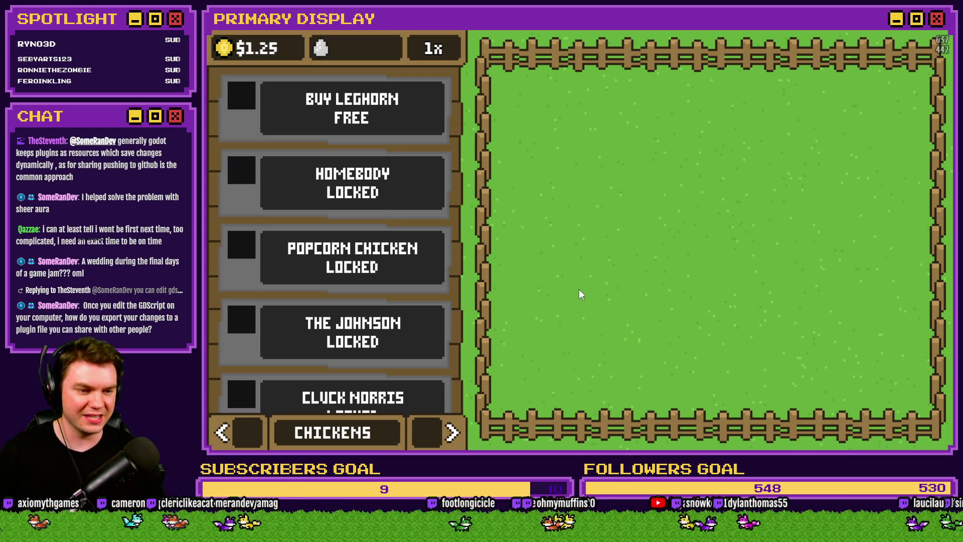
left_click(450, 434)
left_click(431, 301)
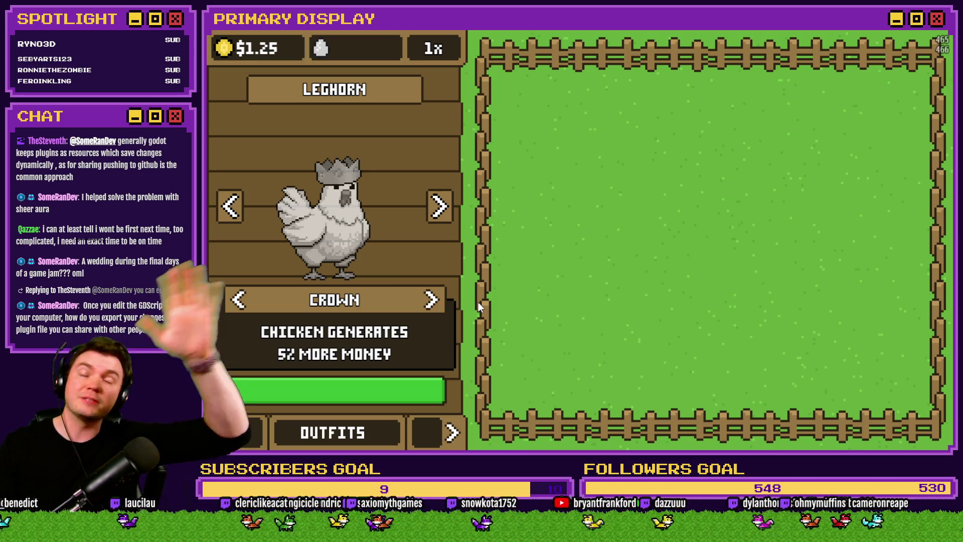
Cycle the Leghorn's hat to the umbrella and beyond, then back to the crown.
left_click(432, 301)
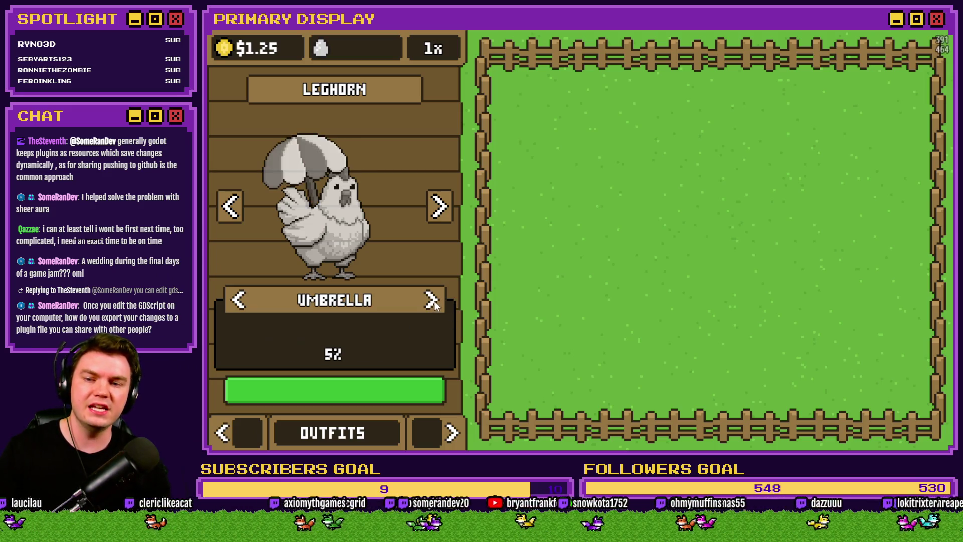
left_click(433, 301)
left_click(240, 301)
left_click(240, 301)
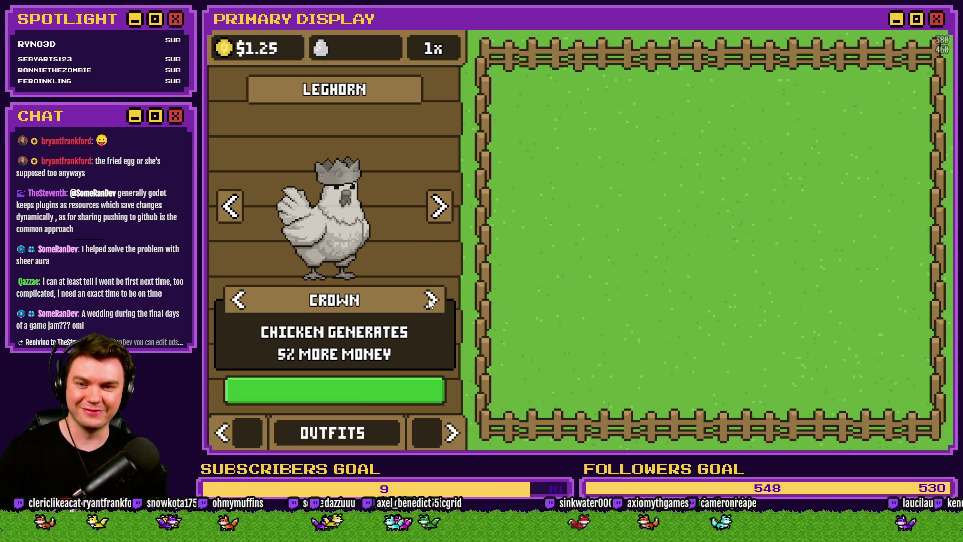
Browse the chickens forward to The Colonel, then back through Homebody to the Leghorn.
left_click(435, 209)
left_click(434, 209)
left_click(434, 209)
left_click(434, 208)
left_click(434, 209)
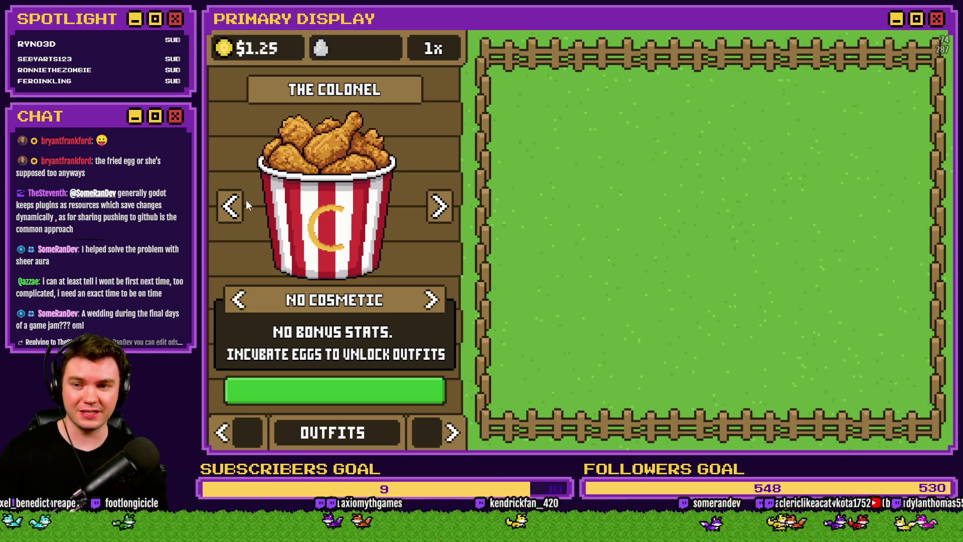
left_click(232, 206)
left_click(232, 205)
left_click(232, 205)
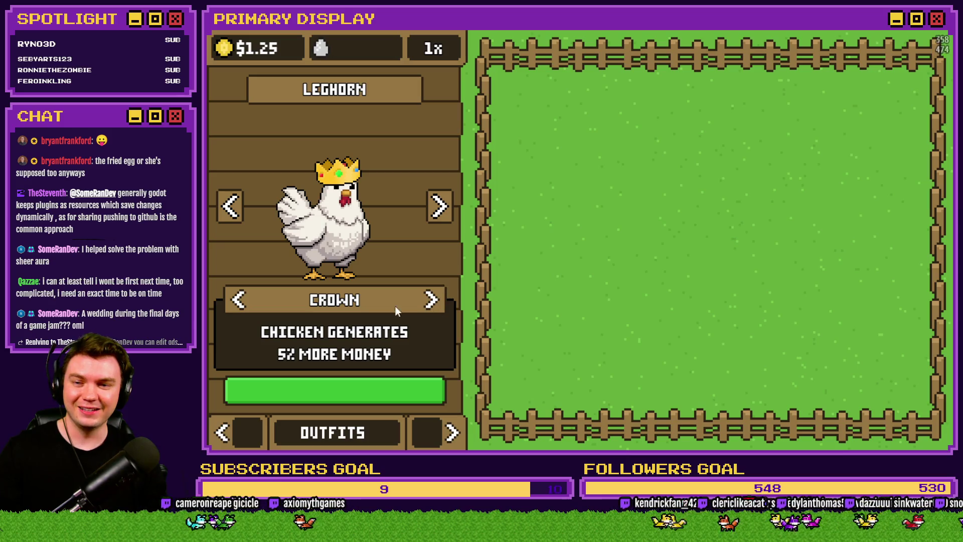
left_click(441, 209)
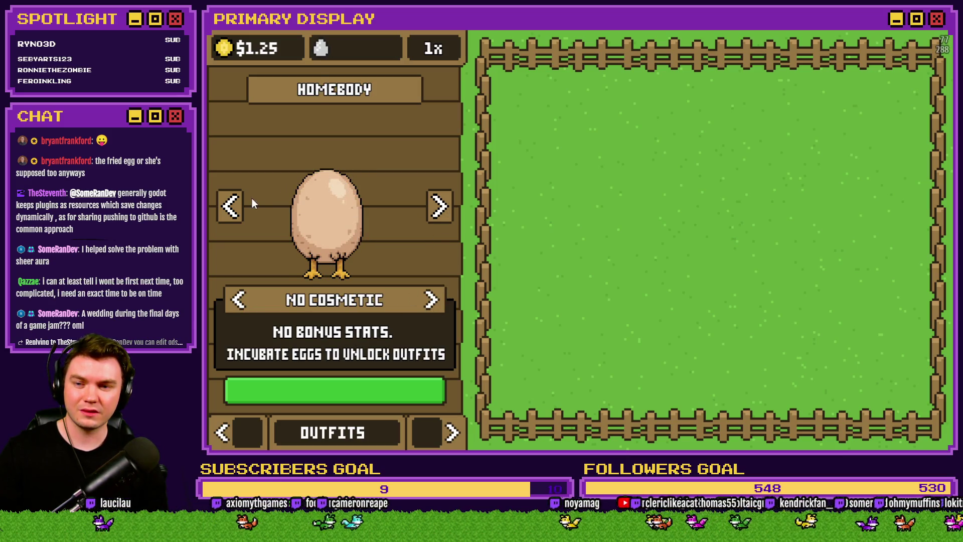
left_click(230, 206)
Swap the Leghorn between the umbrella and the crown twice, ending on the crown.
left_click(431, 299)
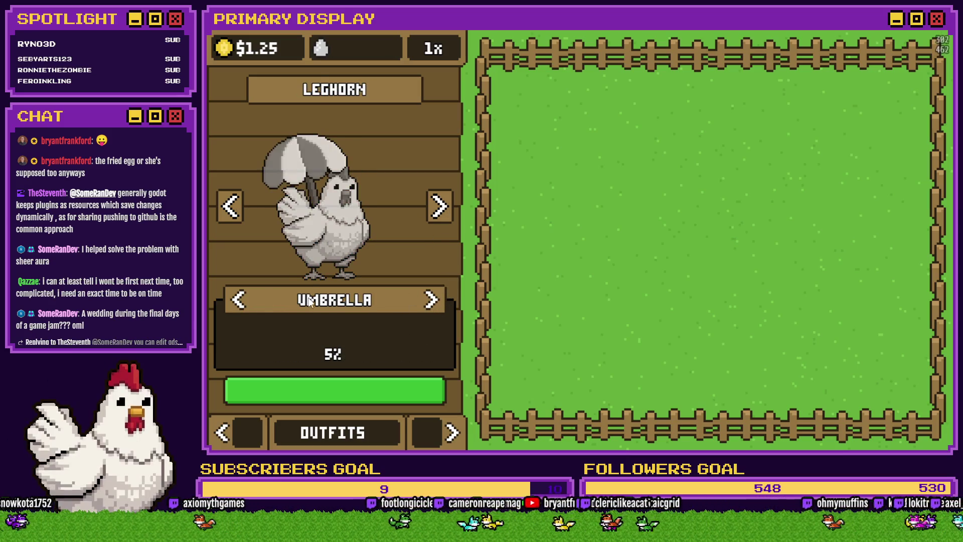
left_click(235, 300)
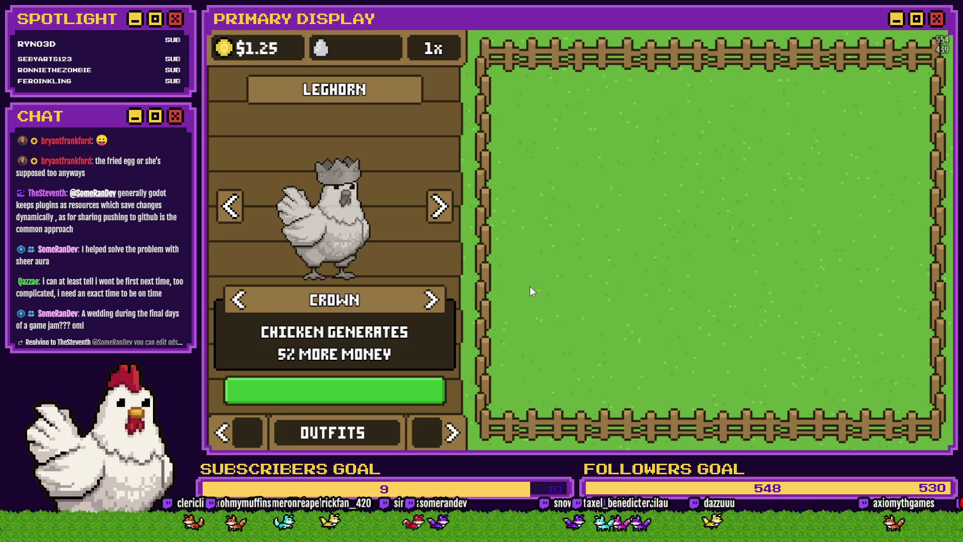
left_click(432, 299)
left_click(226, 303)
Try the crown and umbrella on the Homebody egg, ending with No Cosmetic.
left_click(439, 206)
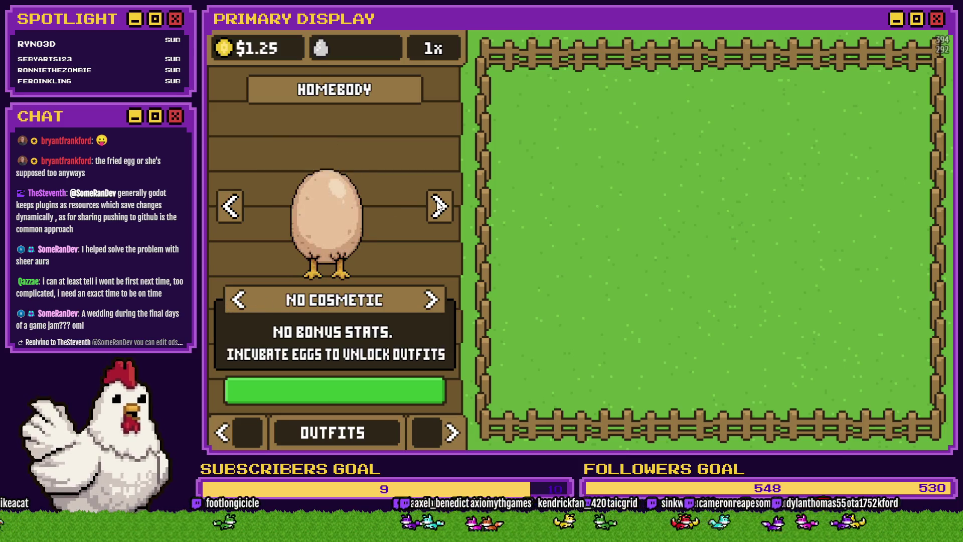
left_click(432, 300)
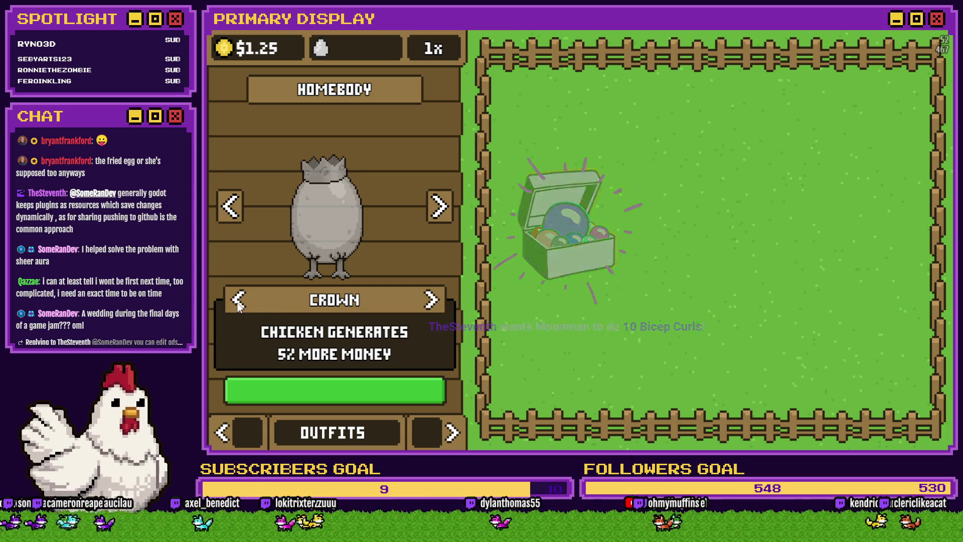
left_click(239, 301)
left_click(433, 301)
left_click(432, 301)
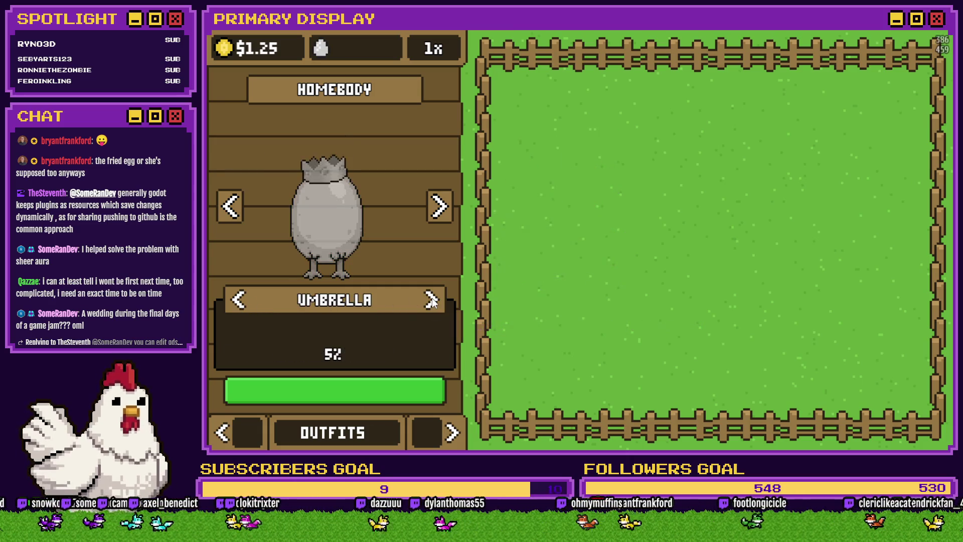
left_click(237, 300)
left_click(239, 300)
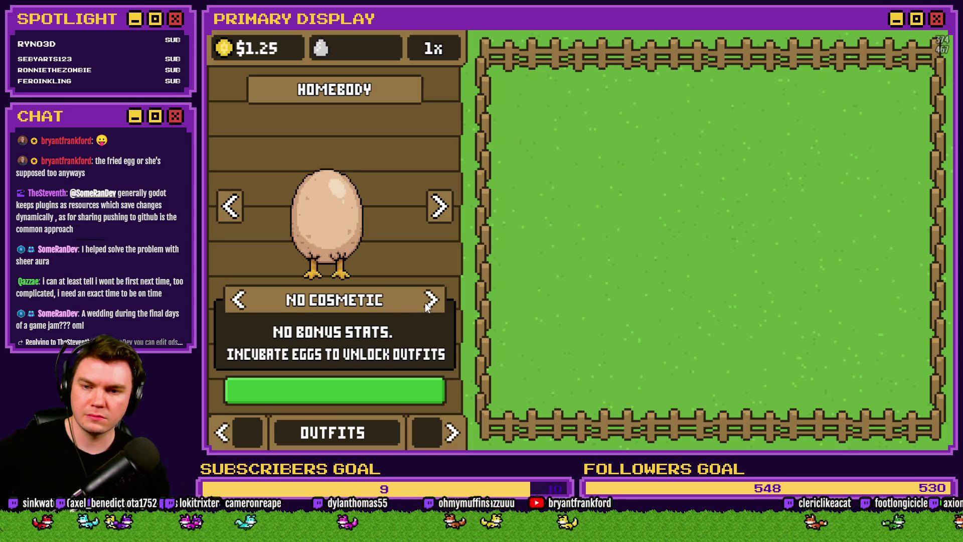
left_click(427, 304)
left_click(241, 300)
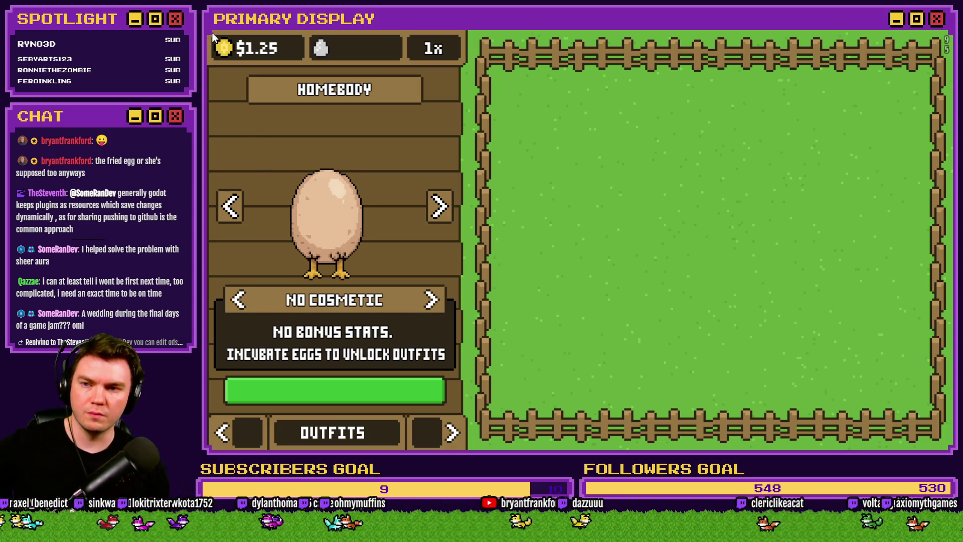
Go back to the Leghorn chicken and equip it with the Crown cosmetic.
left_click(242, 199)
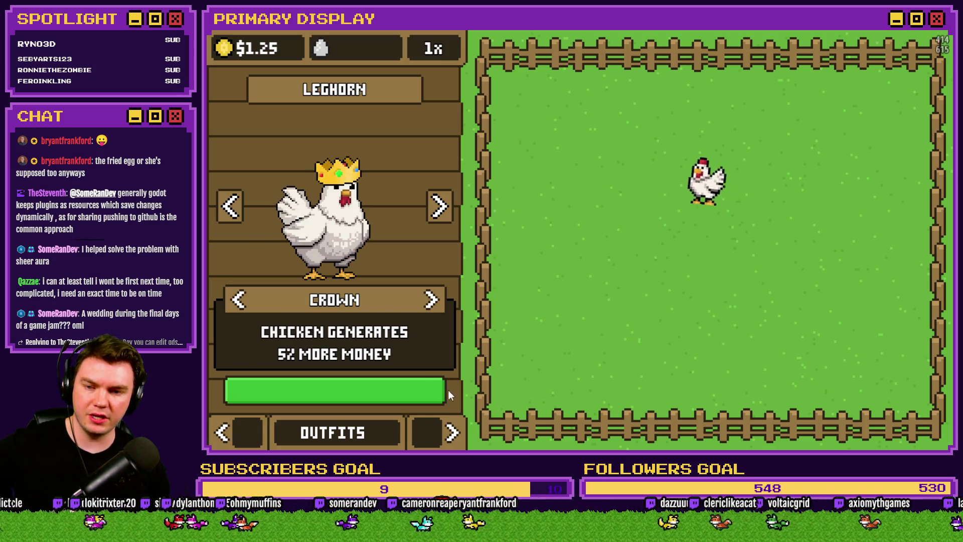
left_click(452, 433)
left_click(453, 433)
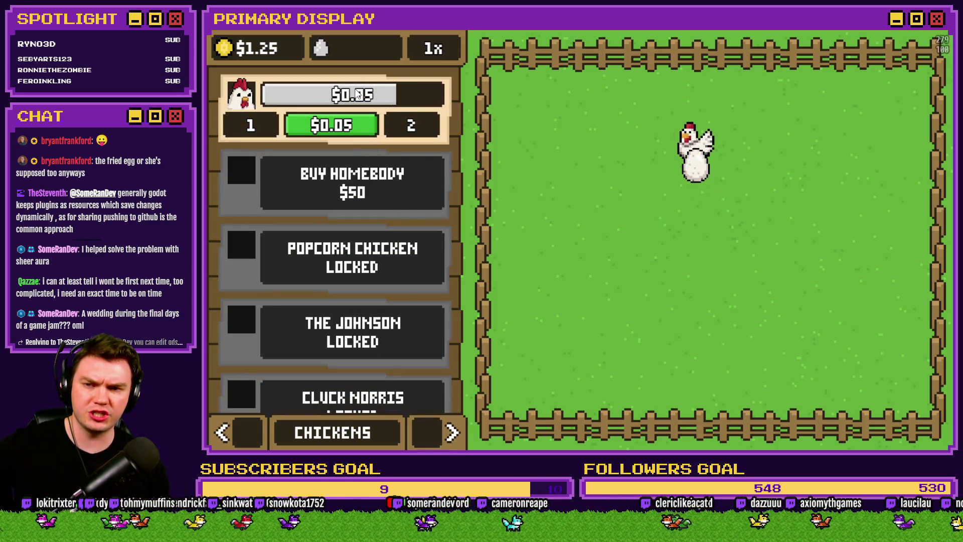
left_click(430, 432)
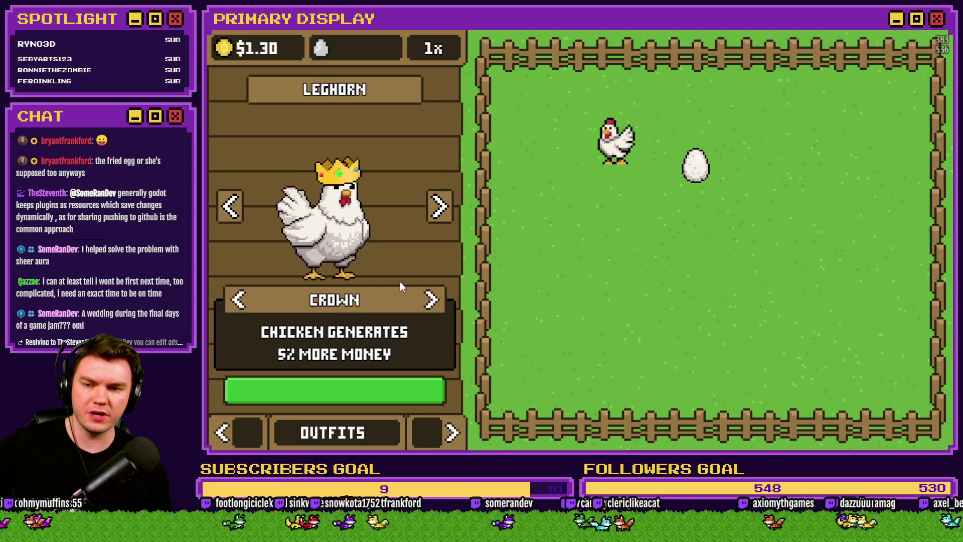
left_click(232, 207)
left_click(439, 206)
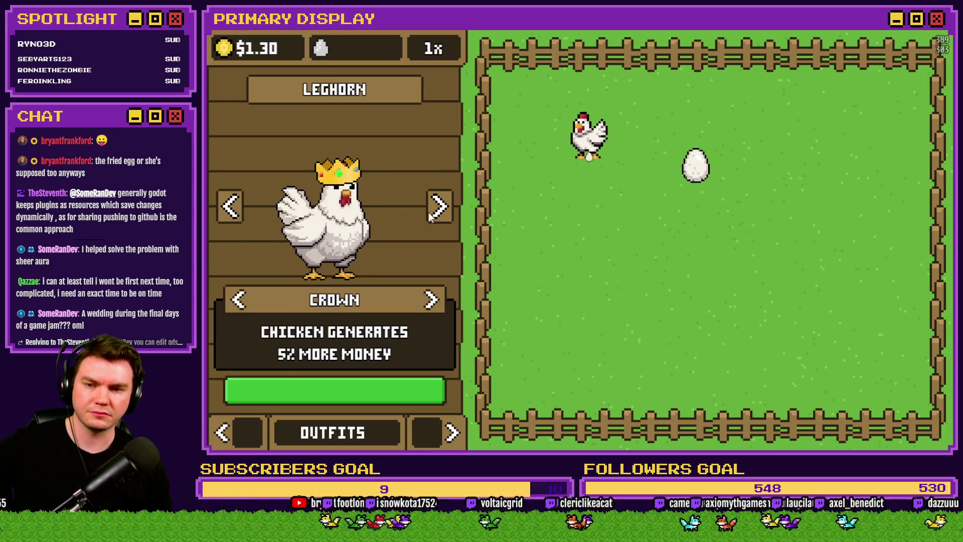
left_click(430, 300)
left_click(432, 303)
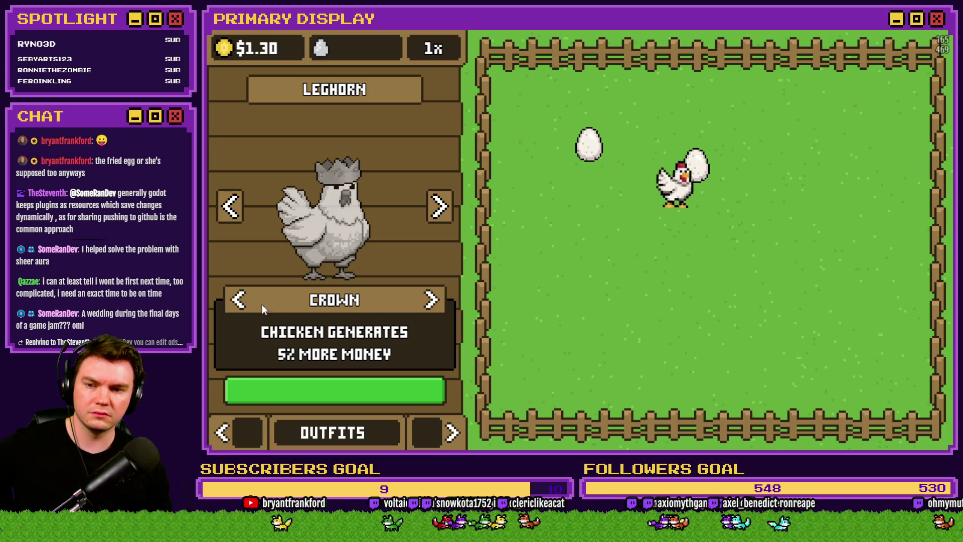
left_click(434, 301)
left_click(436, 300)
Switch between Goldie Oldie and the Leghorn, confirming the Leghorn keeps its Crown.
left_click(231, 206)
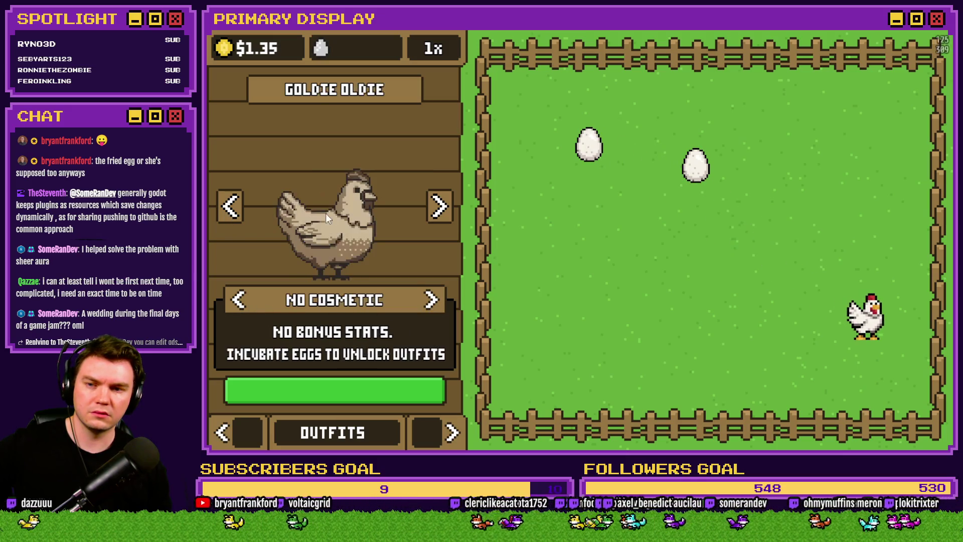
left_click(437, 217)
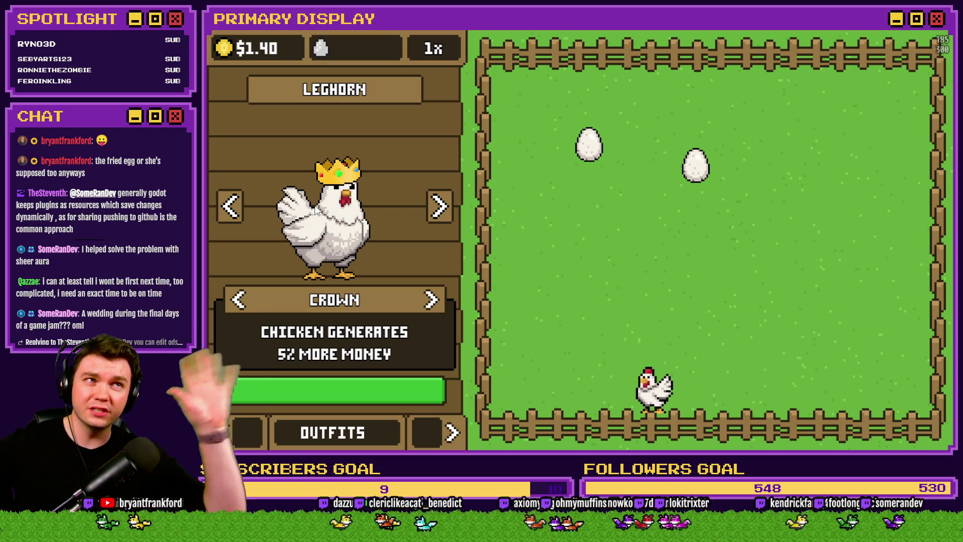
left_click(242, 439)
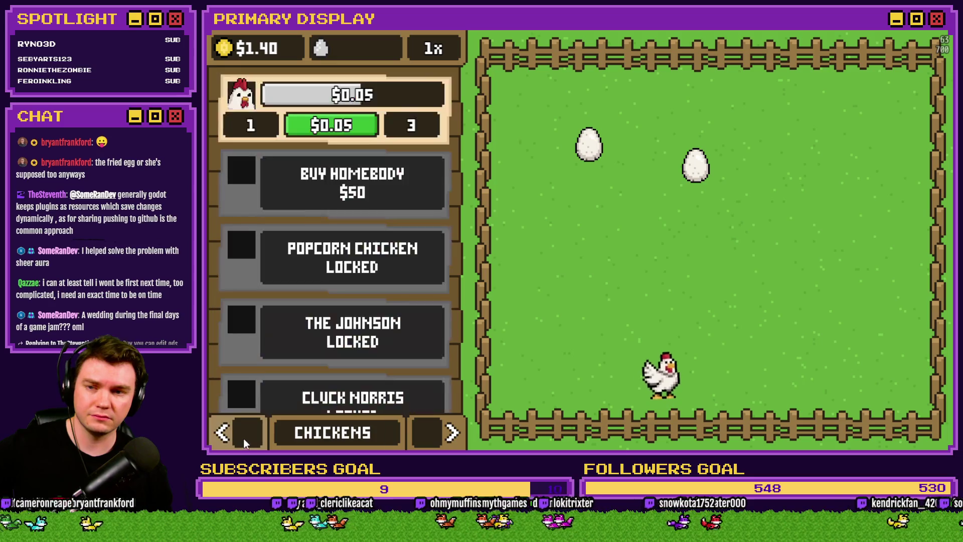
left_click(444, 436)
left_click(444, 436)
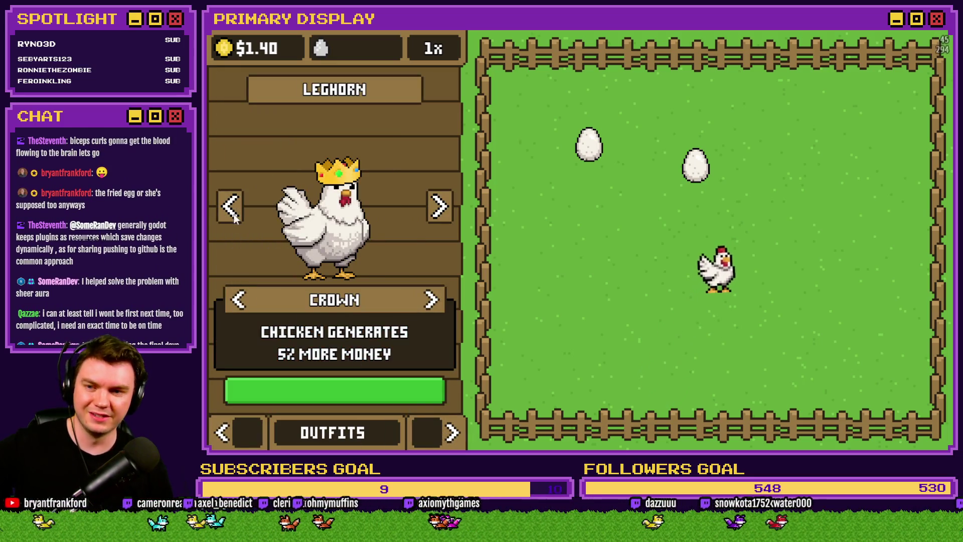
left_click(425, 305)
left_click(424, 309)
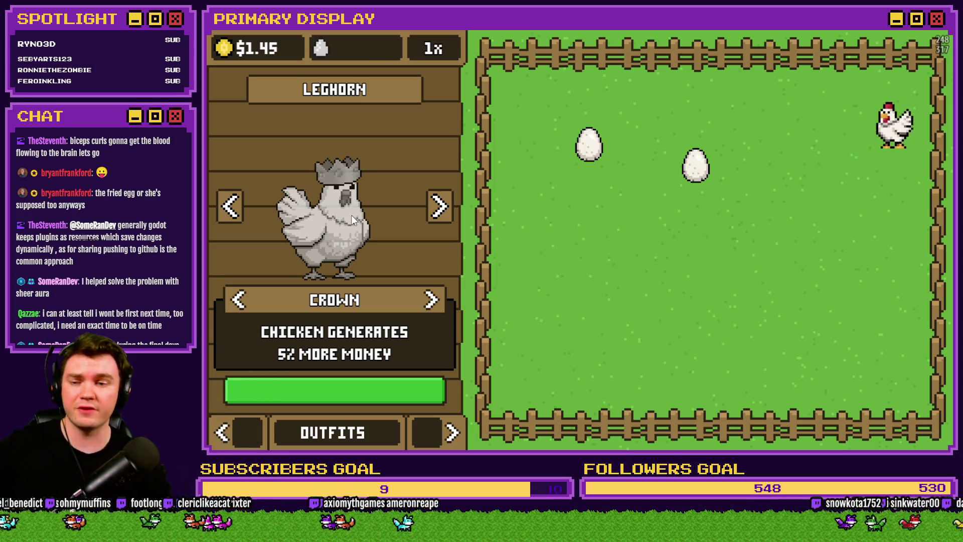
Page the bottom tab through the Nests, Outfits and Orders pages.
left_click(461, 433)
left_click(452, 434)
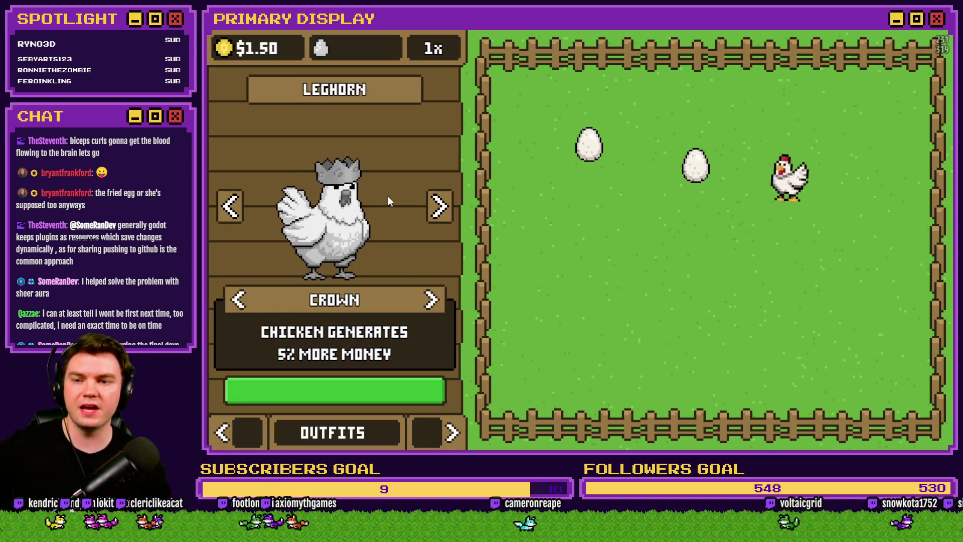
left_click(451, 433)
left_click(442, 430)
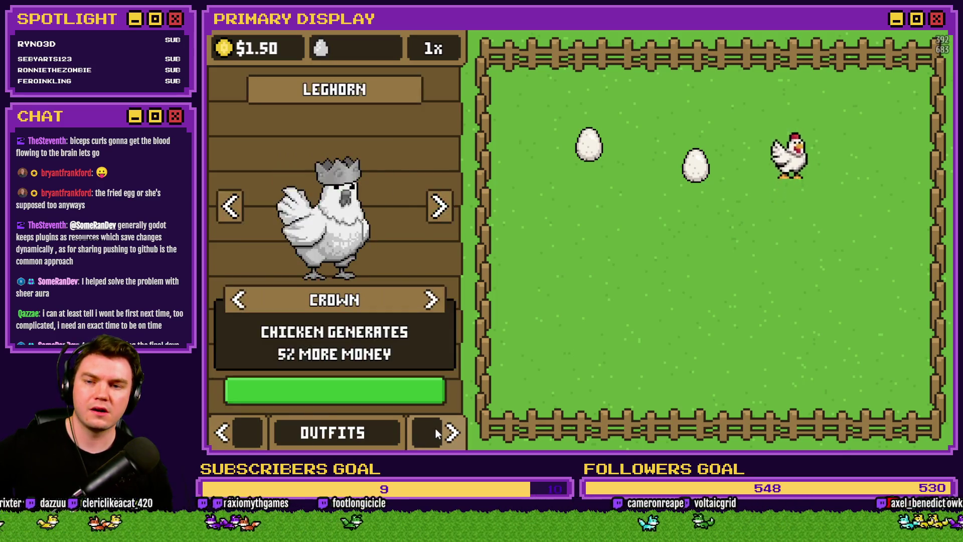
left_click(221, 433)
left_click(219, 436)
Collect two pen eggs into the nests and start incubating them.
left_click(411, 428)
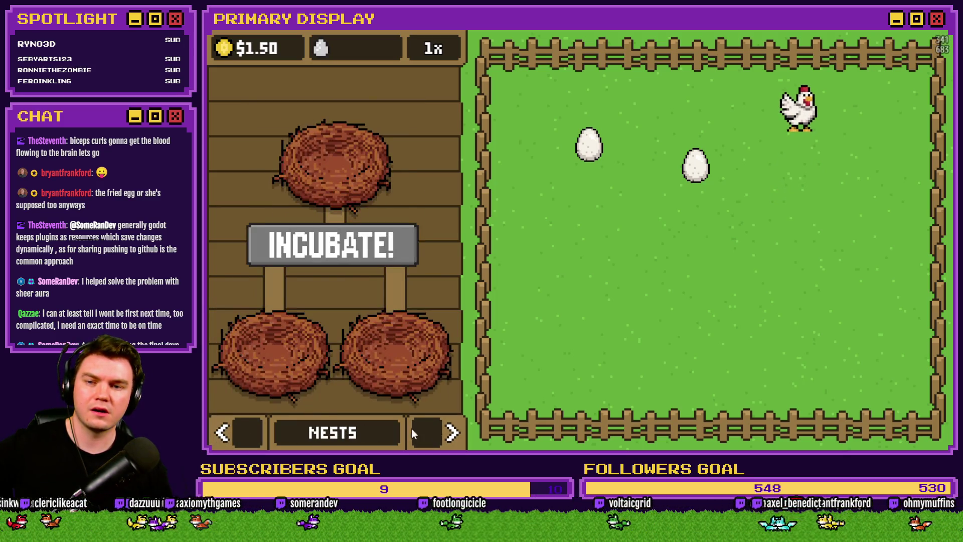
left_click(419, 429)
left_click(238, 205)
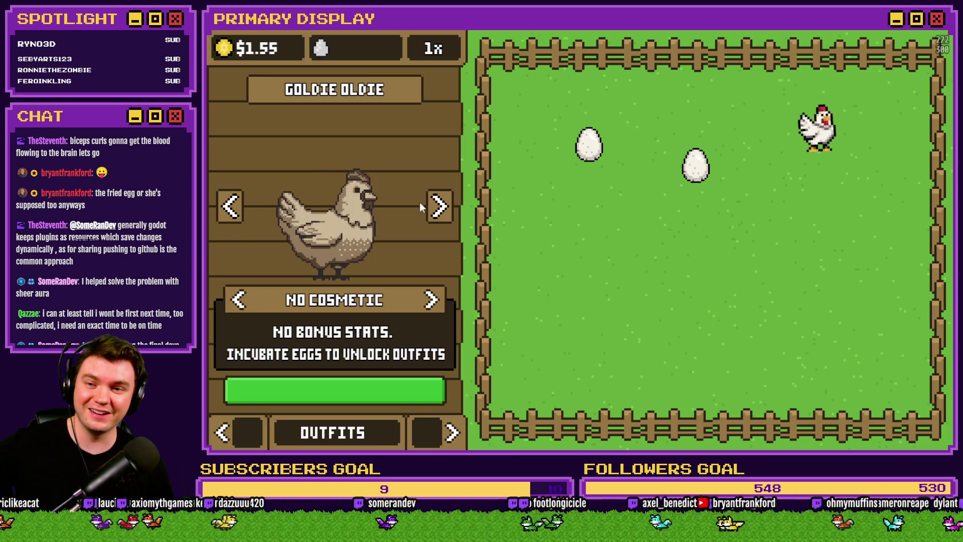
left_click(436, 207)
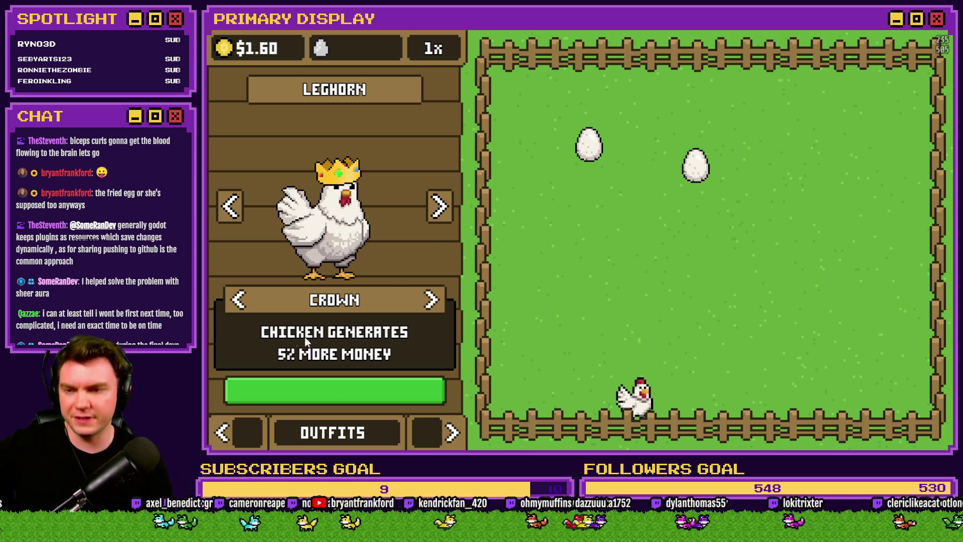
left_click(250, 428)
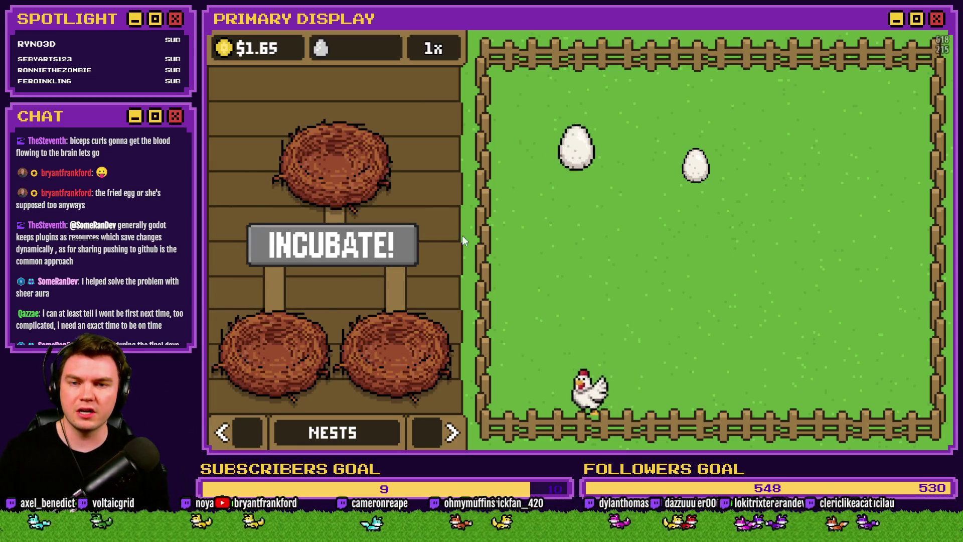
left_click(590, 145)
left_click(698, 164)
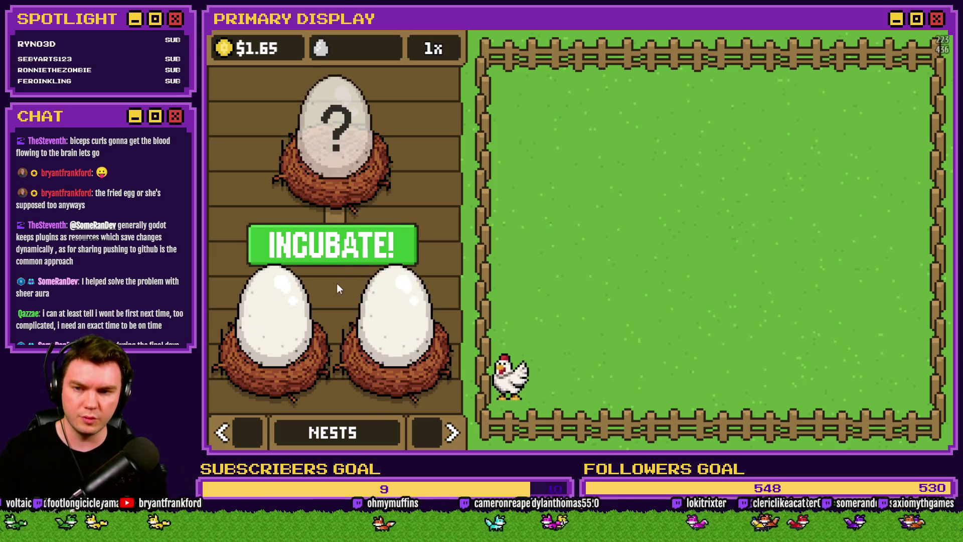
left_click(340, 251)
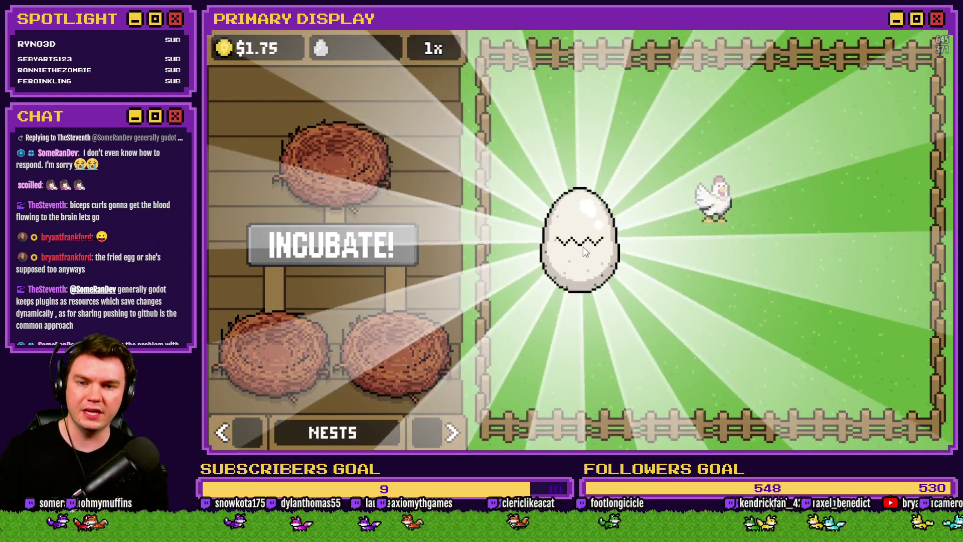
Hatch the egg in the pen, then page to the Chickens list.
left_click(583, 245)
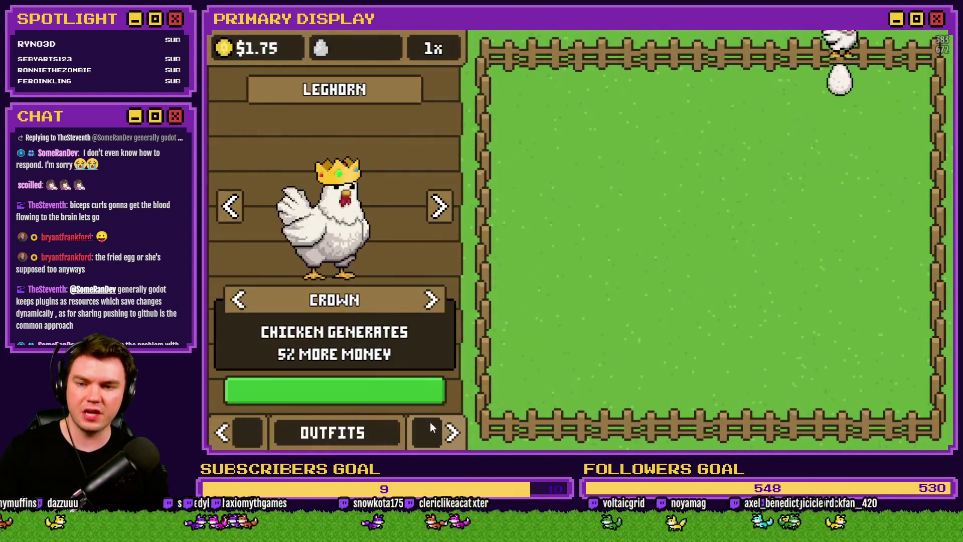
left_click(452, 432)
left_click(452, 433)
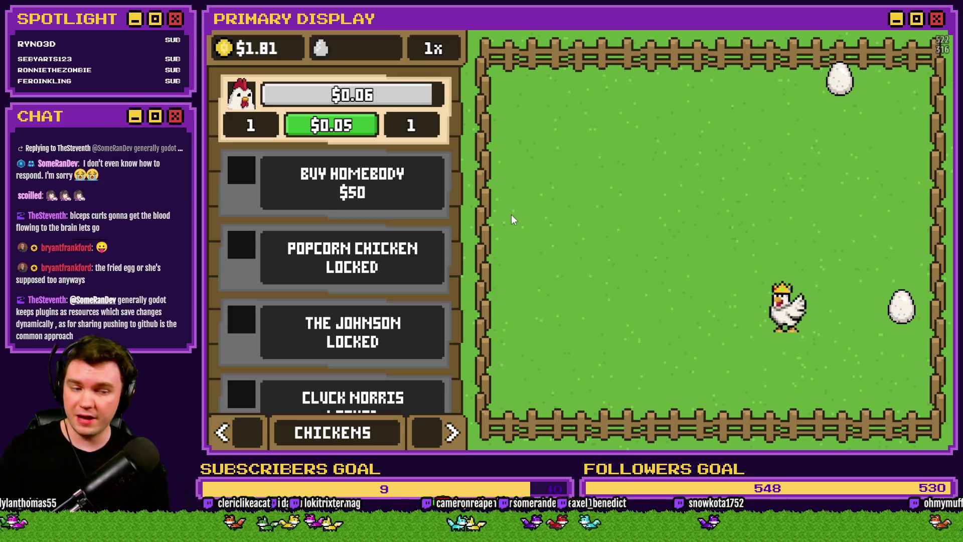
Return to the Outfits page and quit the playtest with Alt+F4.
left_click(436, 426)
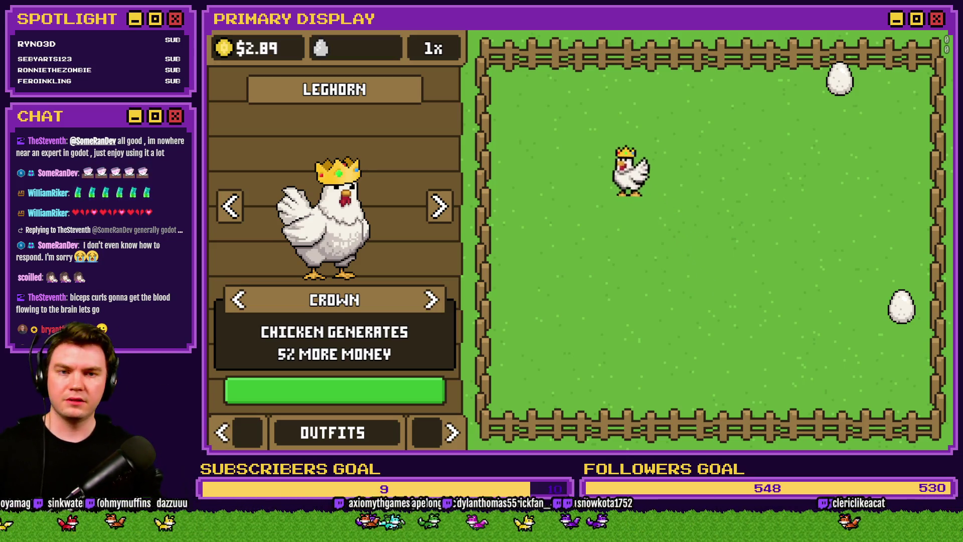
key("alt+F4")
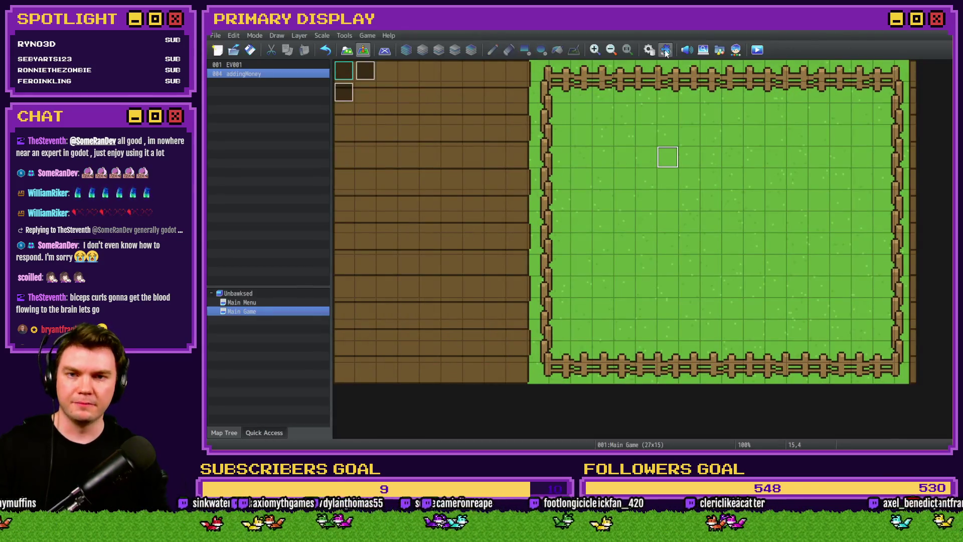
In Database Actors, compare 0011 CROWN's nickname and profile with 0012 UMBRELLA's entry.
left_click(649, 50)
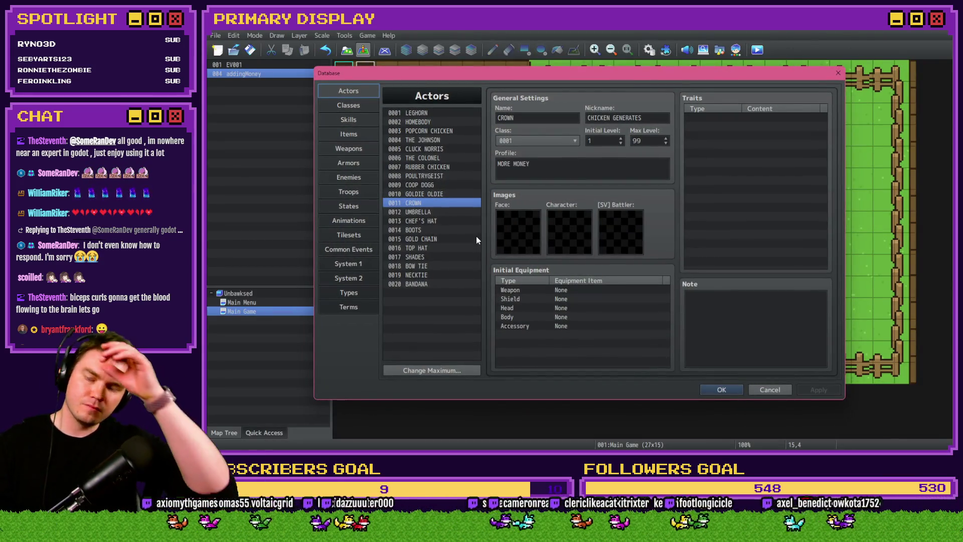
left_click(452, 210)
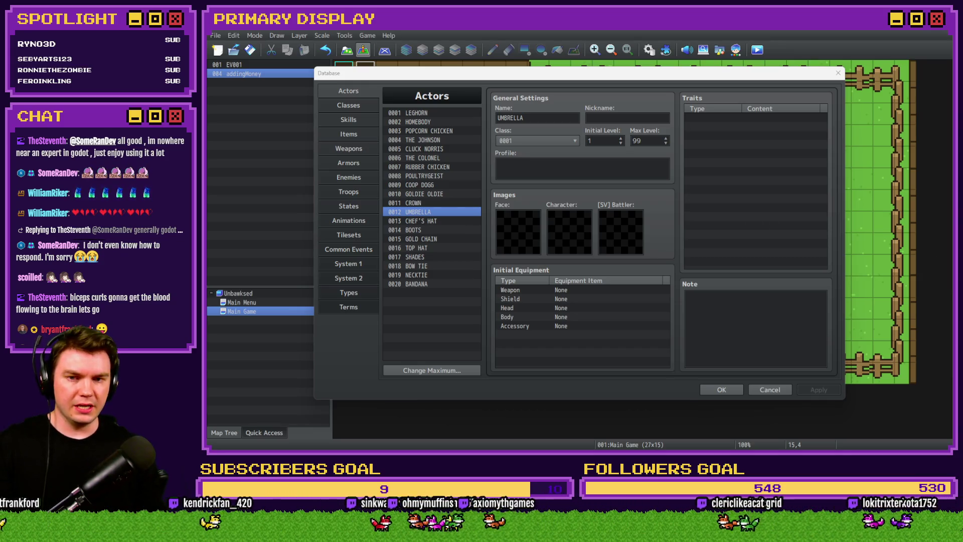
left_click(420, 206)
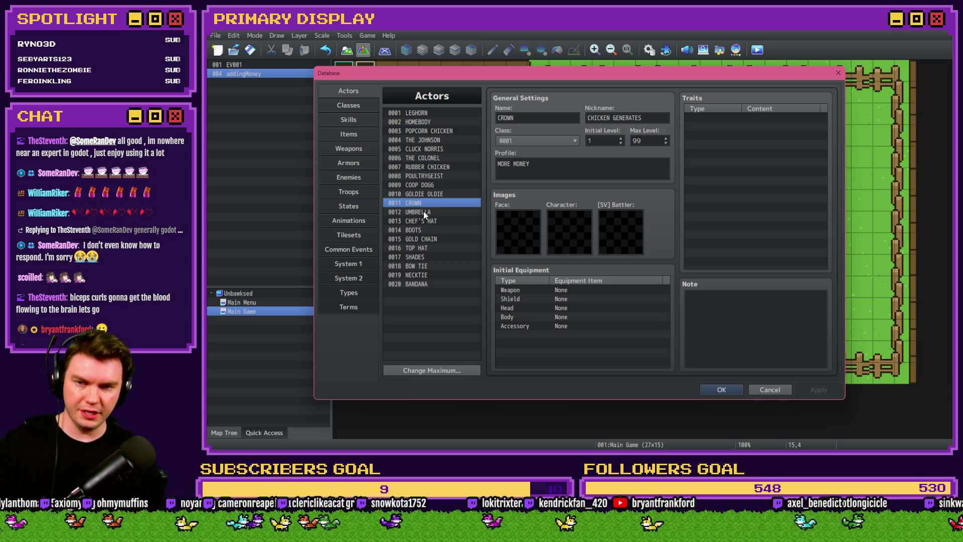
left_click(423, 213)
left_click(511, 178)
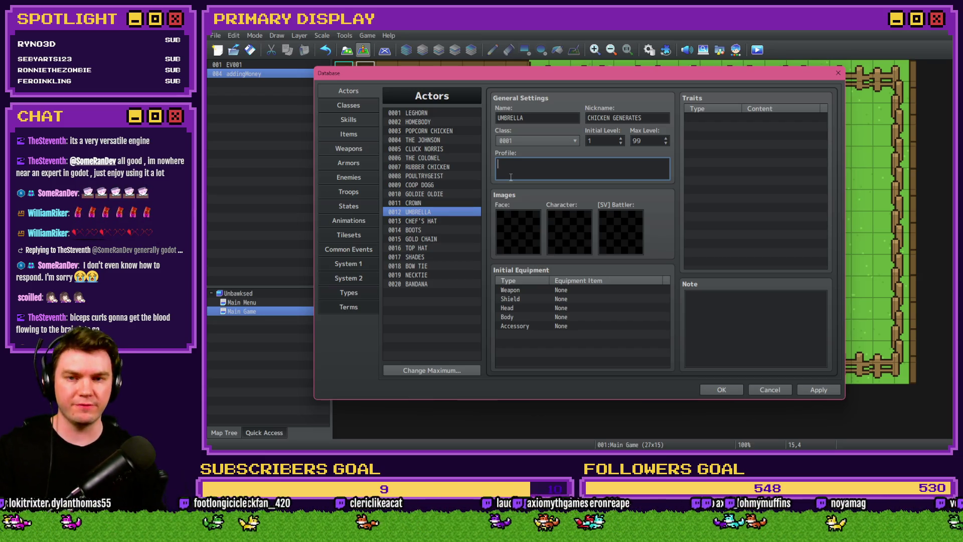
left_click(433, 203)
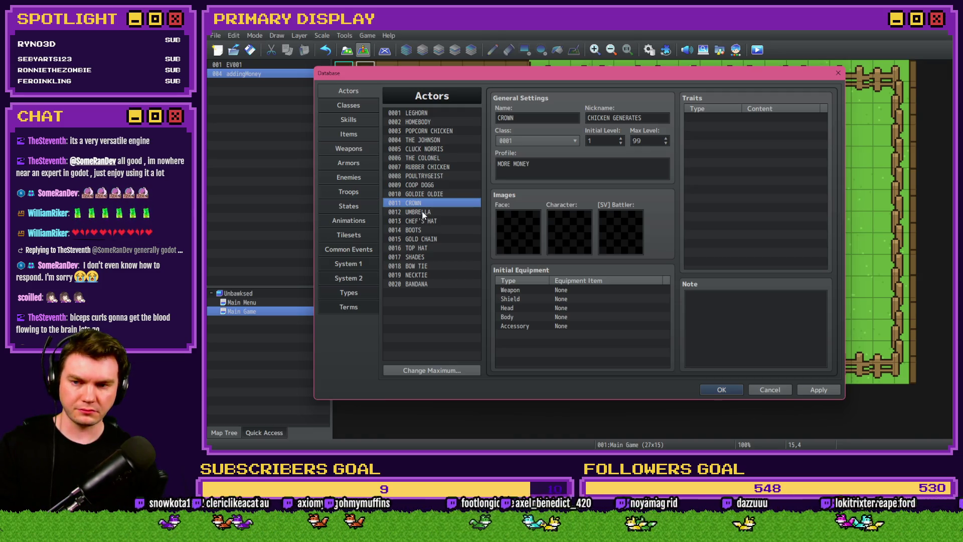
left_click(421, 213)
left_click(563, 169)
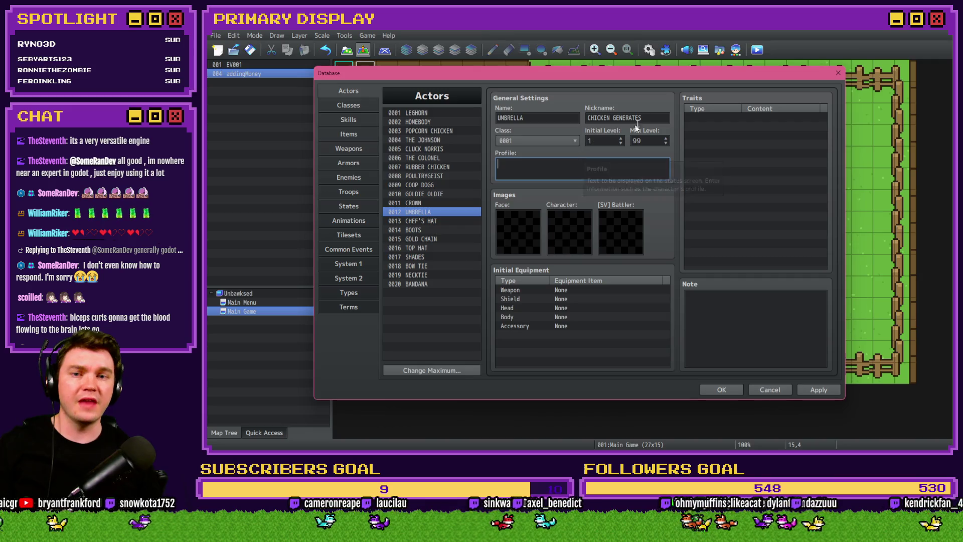
Extend UMBRELLA's nickname to CHICKEN GENERATES MONEY and set its profile to FASTER.
triple_click(649, 117)
left_click(649, 118)
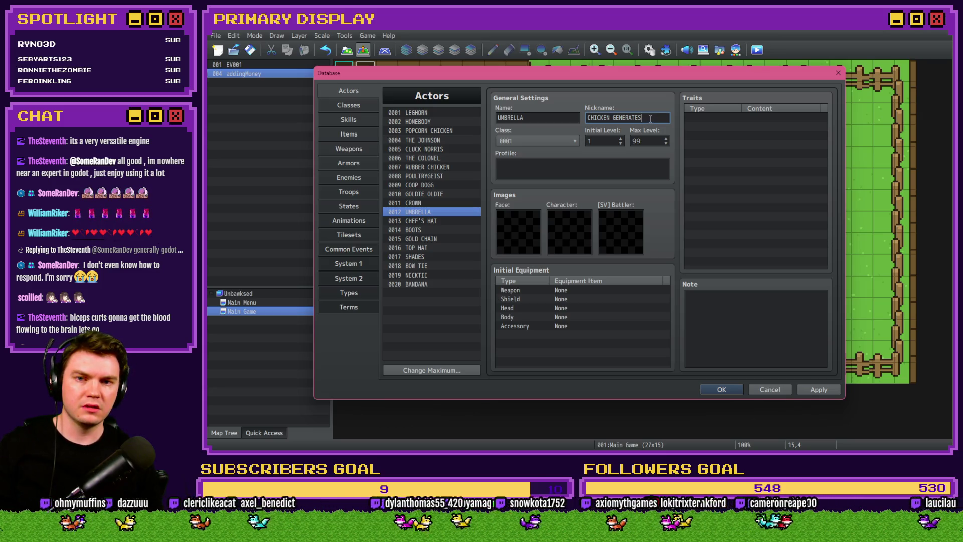
triple_click(650, 119)
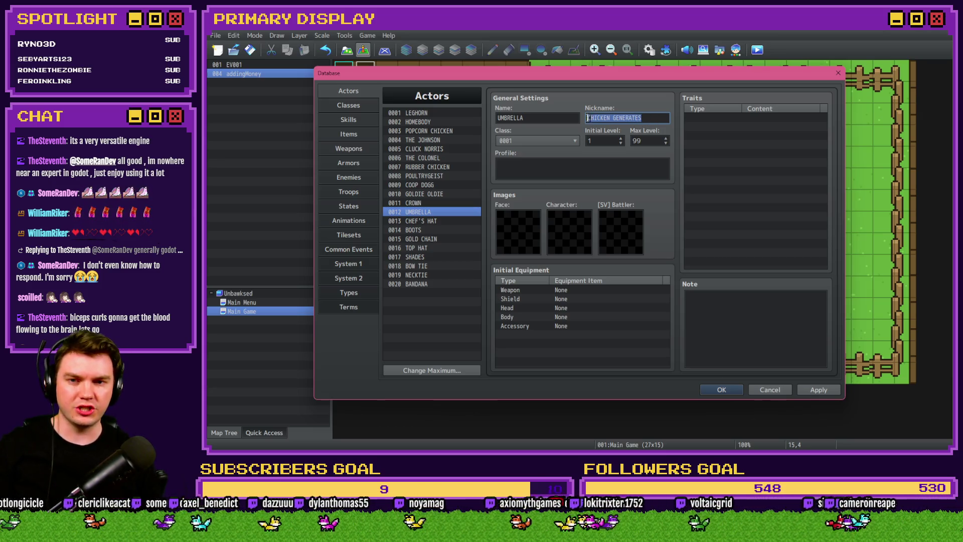
left_click(649, 119)
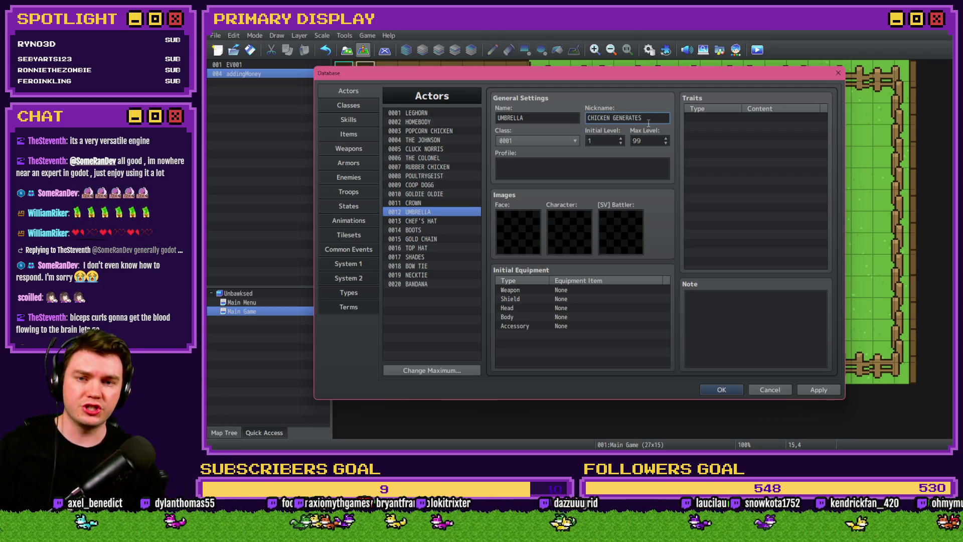
type(" MONEY")
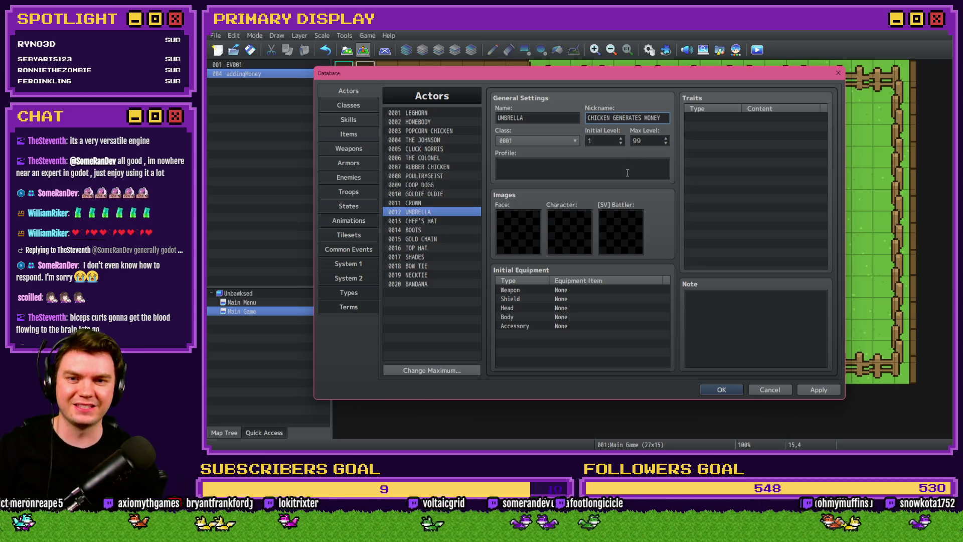
left_click(627, 173)
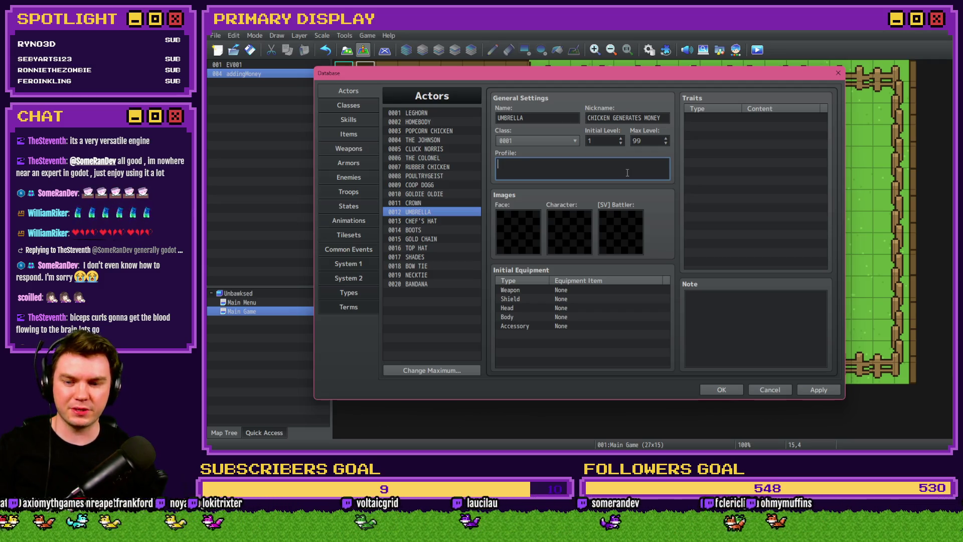
type("FAS")
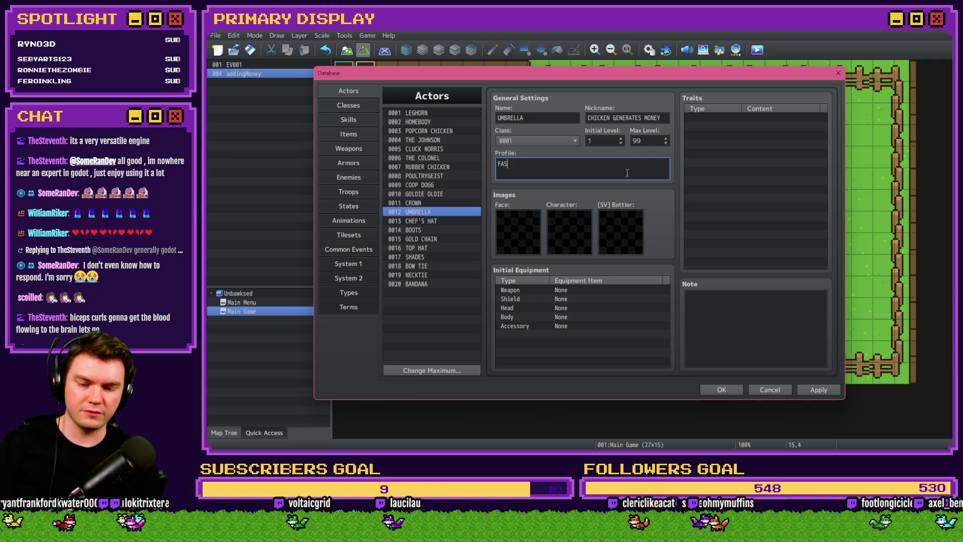
type("TER")
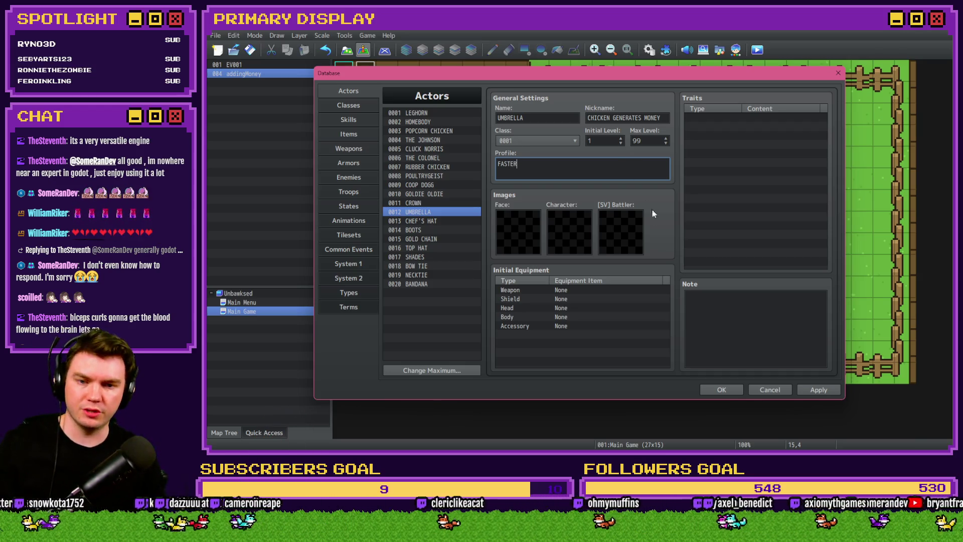
Apply and close the Database, then save the project and start a playtest.
left_click(818, 390)
left_click(722, 390)
key("F9")
key("Return")
Verify the Umbrella outfit reads 'Chicken generates money 5% faster', then reopen the Database.
mouse_move(950, 163)
left_mouse_down()
mouse_move(581, 98)
mouse_move(537, 32)
left_mouse_up()
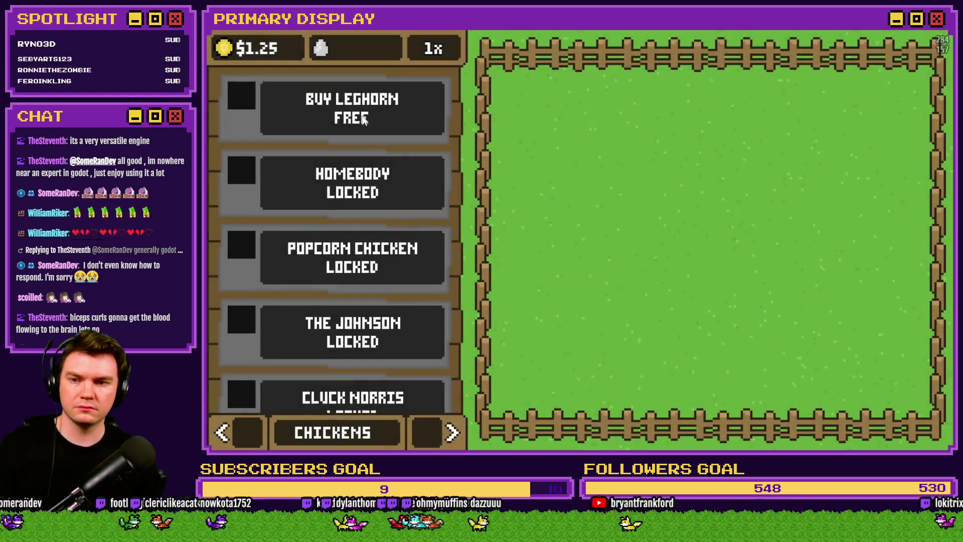
left_click(426, 431)
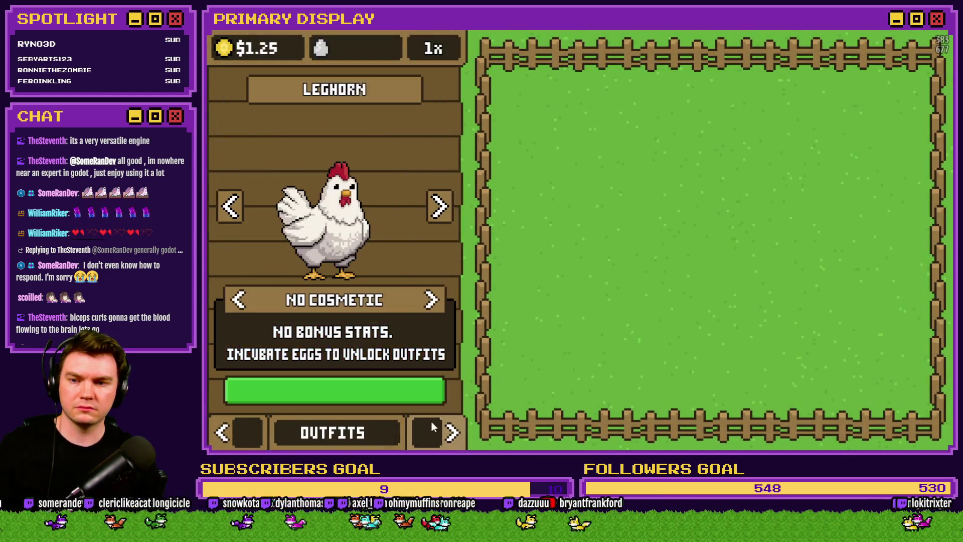
left_click(432, 300)
left_click(433, 300)
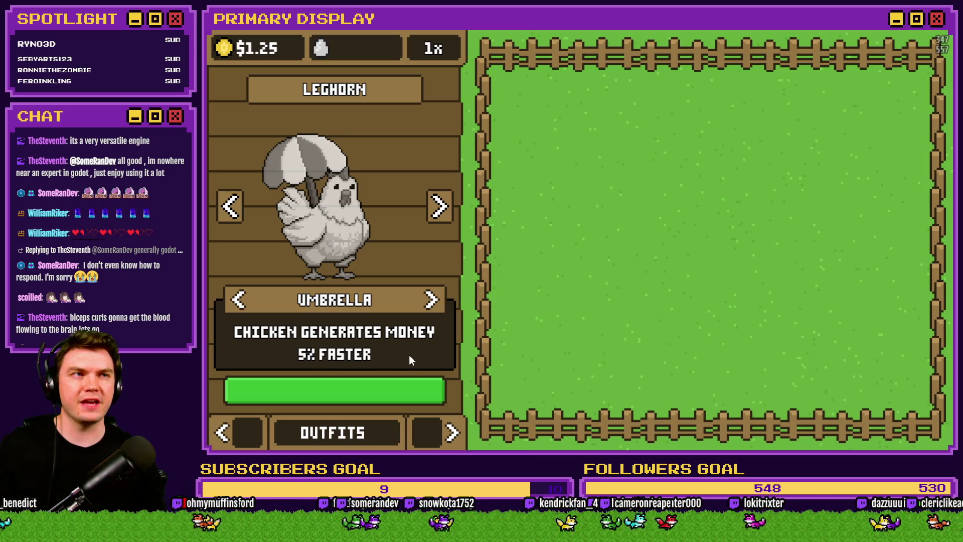
left_click(935, 31)
key("F9")
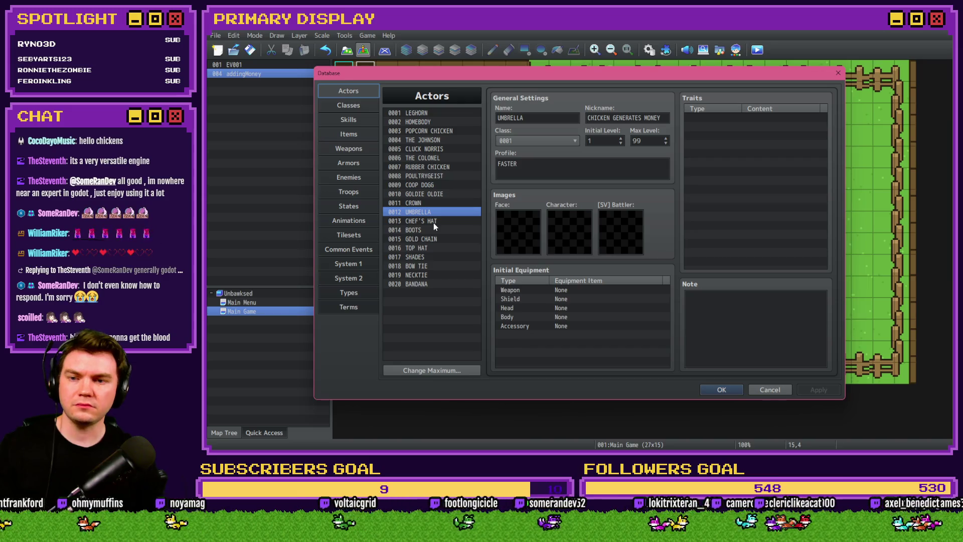
Give CHEF'S HAT nickname CHICKEN LAYS EGGS and profile MORE OFTEN, then select BOOTS.
left_click(434, 222)
left_click(607, 122)
type("c")
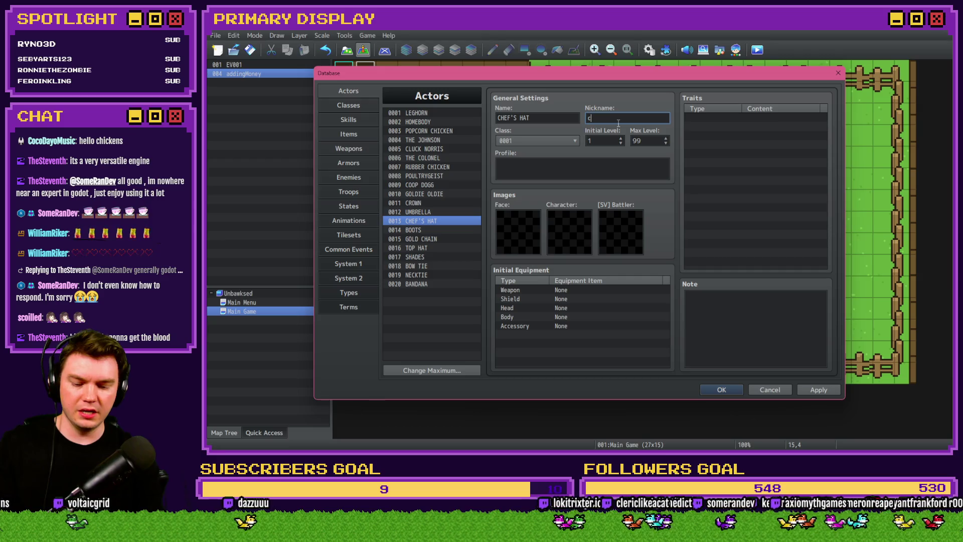
type("CHICKEN LAYS ")
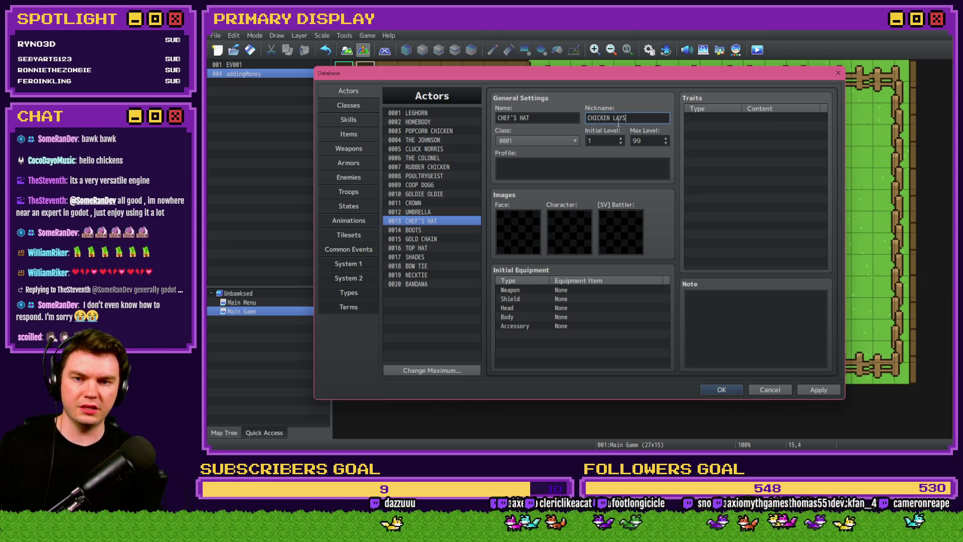
type("EGGS")
left_click(599, 168)
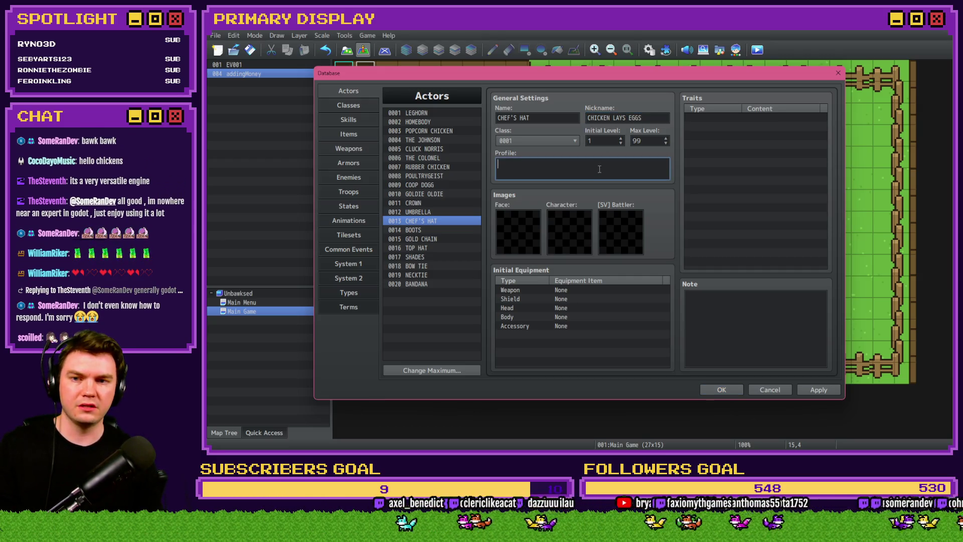
type("MORE OFTEN")
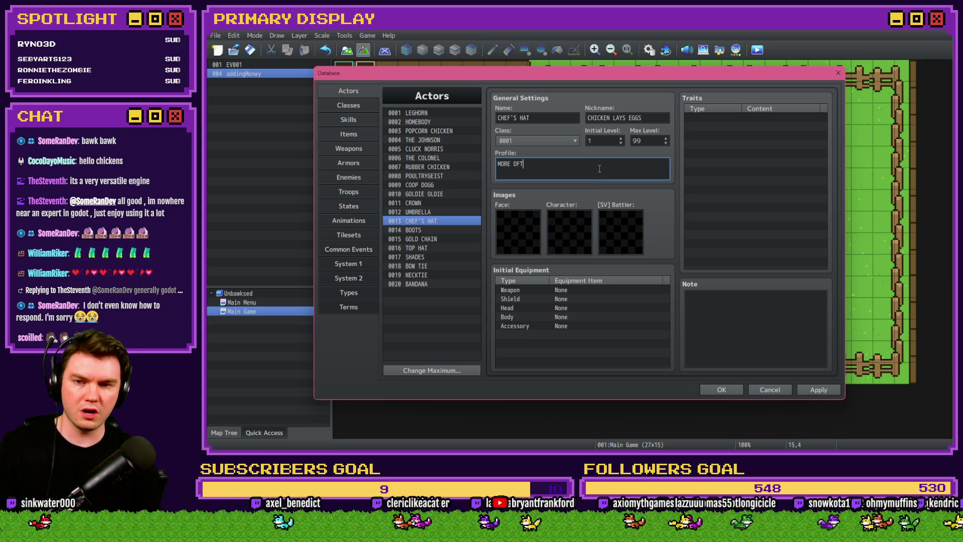
left_click(450, 229)
left_click(605, 120)
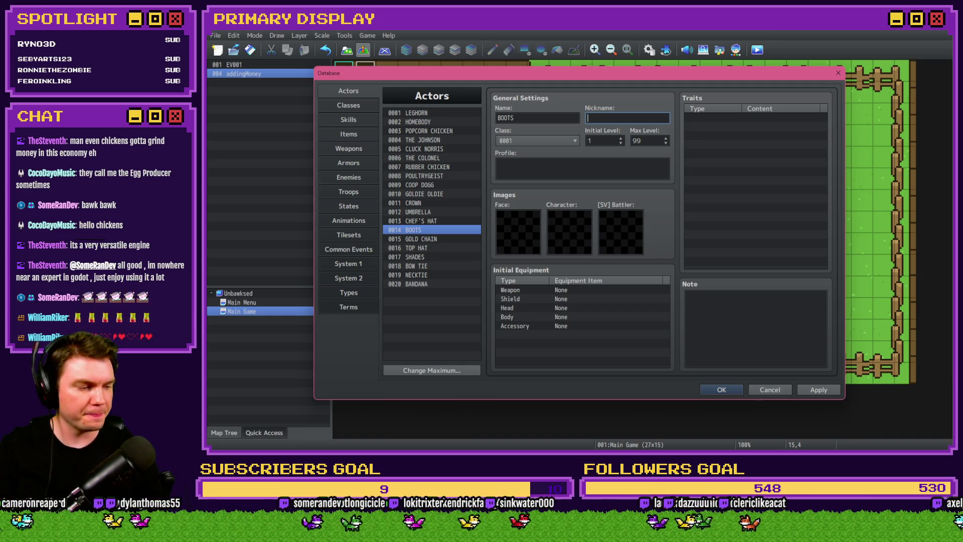
key("alt+Tab")
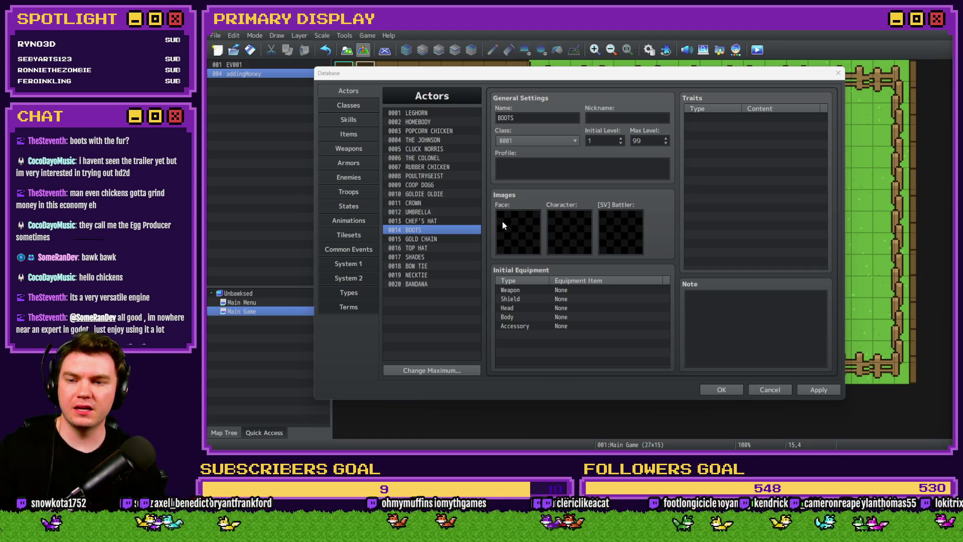
left_click(600, 117)
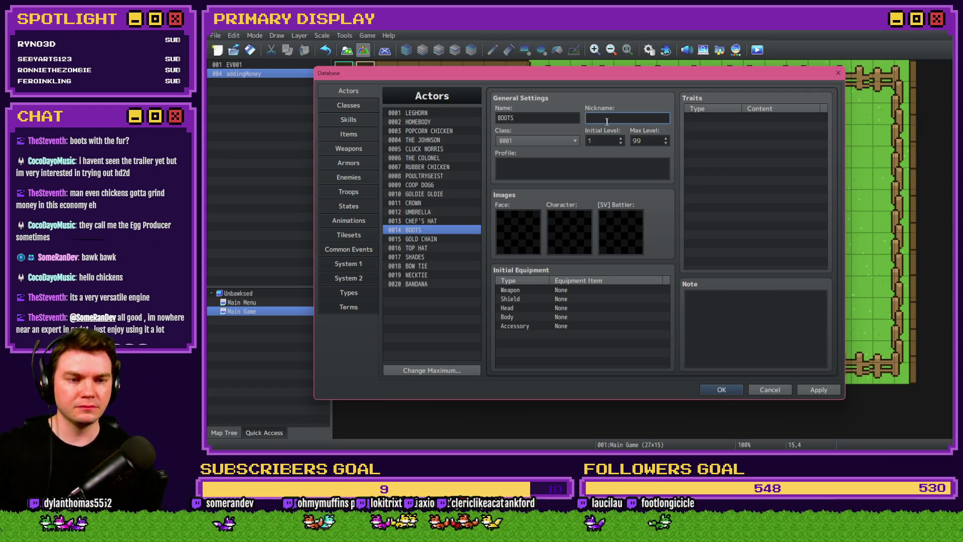
Give BOOTS nickname PETTING IS and profile MORE EFFECTIVE, then select GOLD CHAIN.
type("p")
key("BackSpace")
type("PETTING")
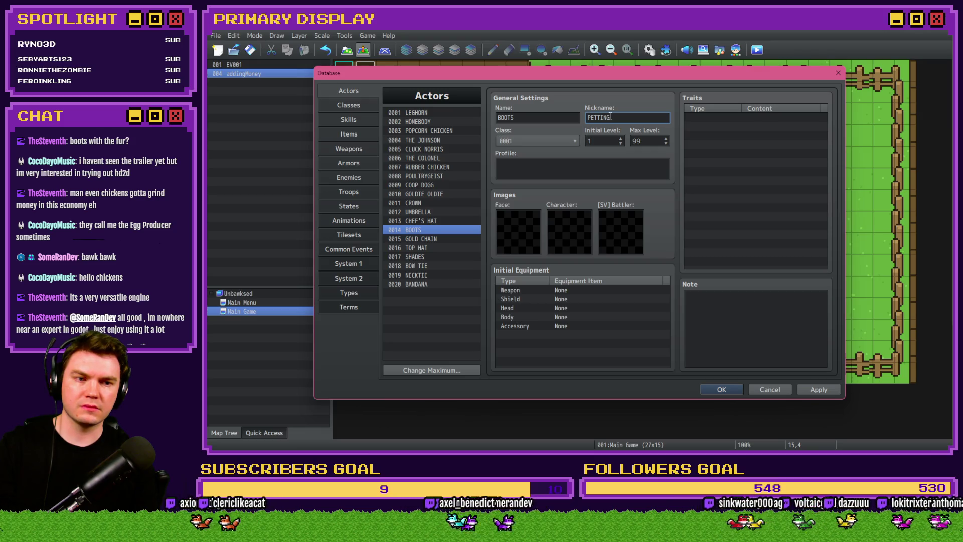
type(" IS")
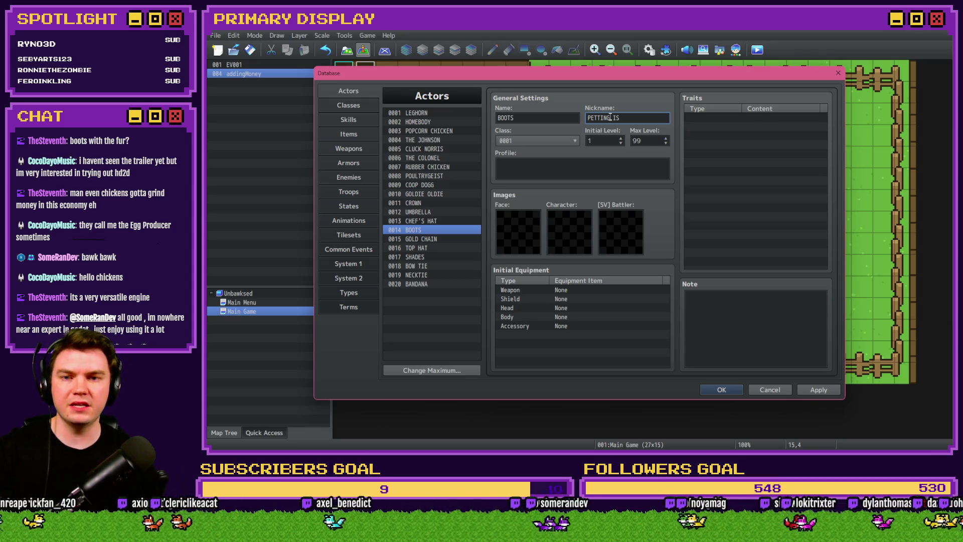
left_click(602, 162)
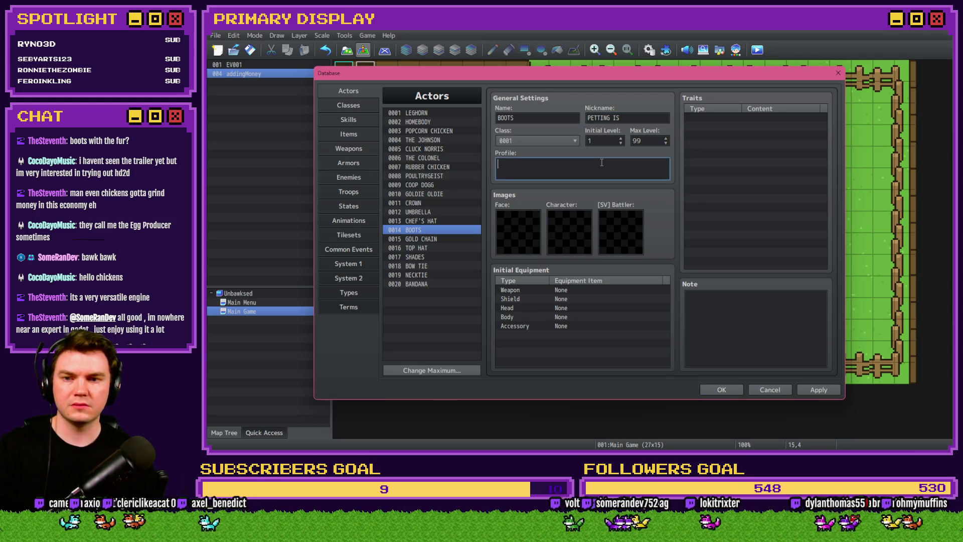
type("MORE EFFECTIVE")
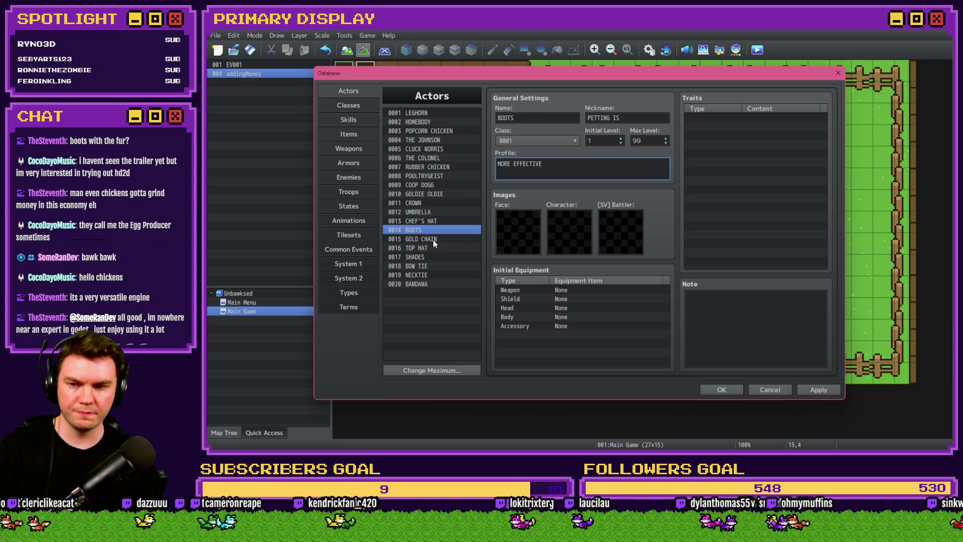
left_click(433, 240)
left_click(597, 120)
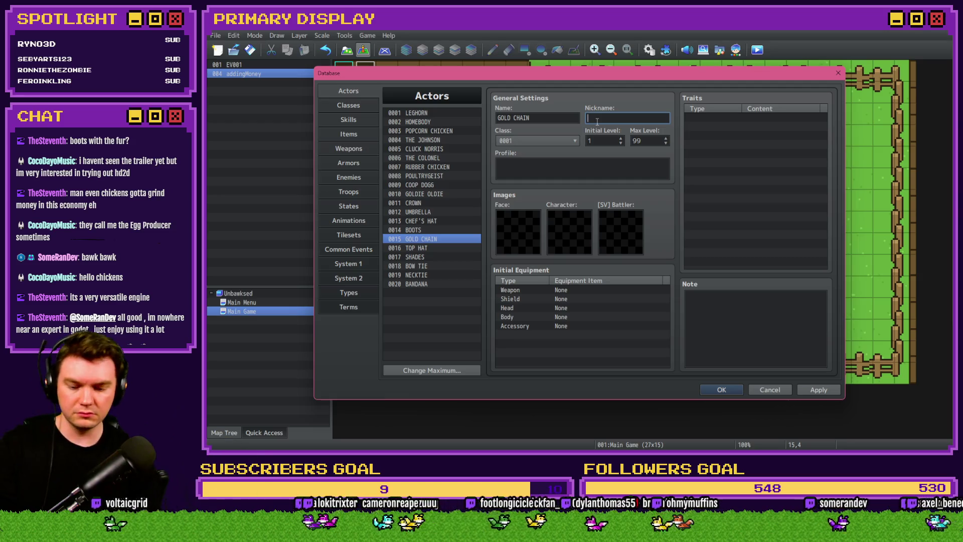
Type UPGRADE COSTS into Gold Chain's nickname, fix a typo, then select 0016 TOP HAT.
type("UP")
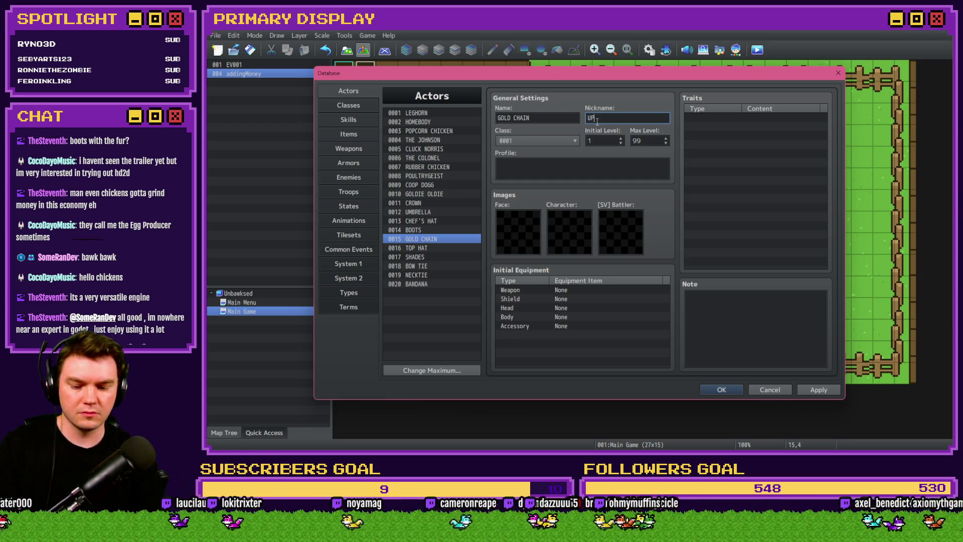
type("GRADE COSTS")
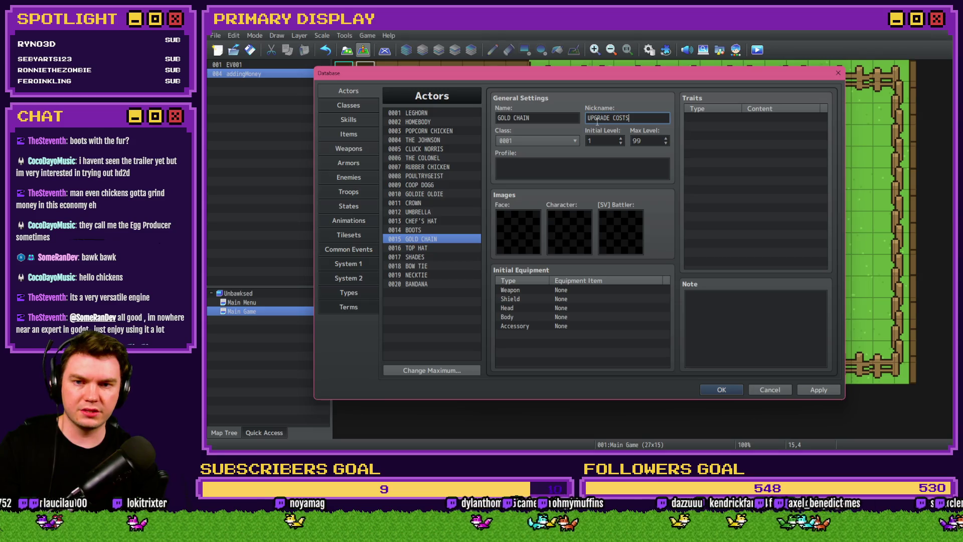
type(" RE")
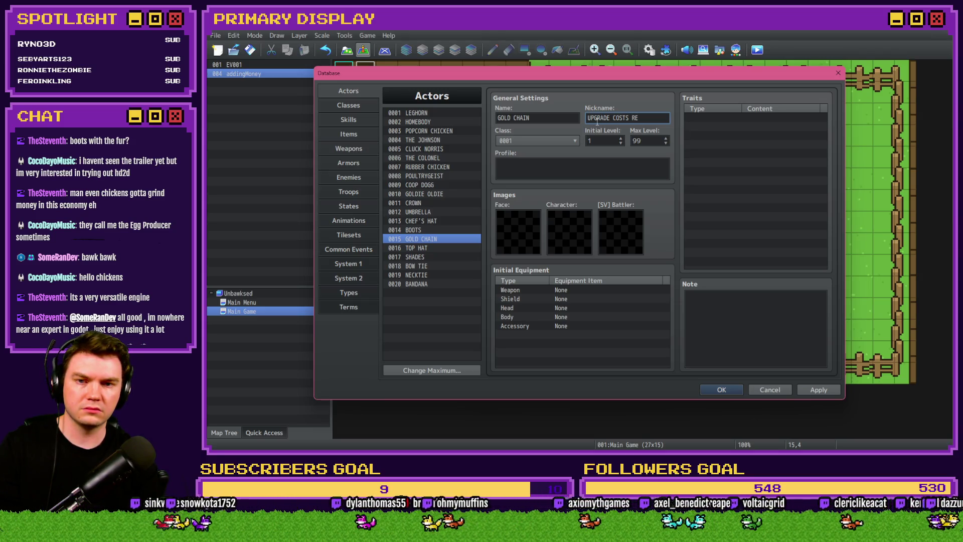
key("BackSpace")
key("BackSpace")
key("BackSpace")
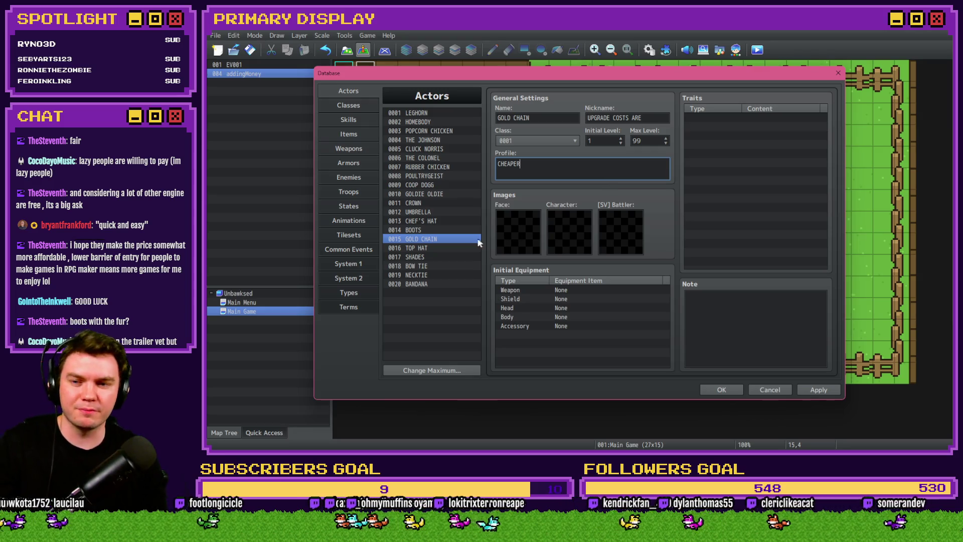
left_click(435, 249)
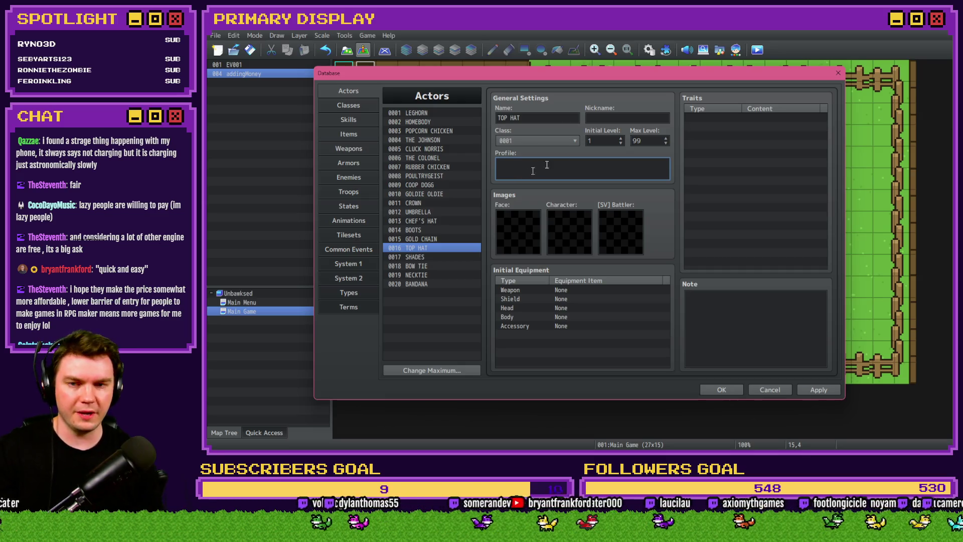
Enter OTHER CHICKENS as the TOP HAT actor's nickname.
left_click(612, 118)
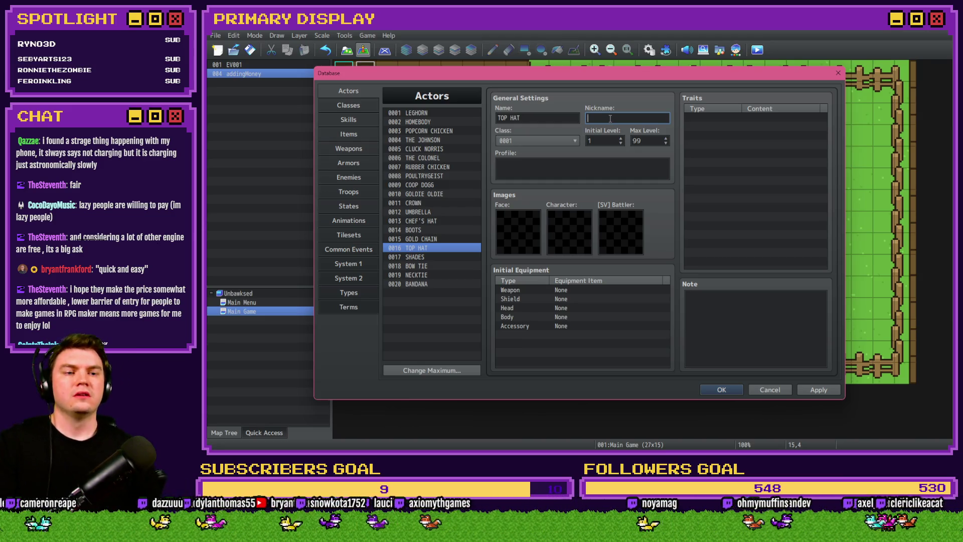
type("OTHER CHICKENS")
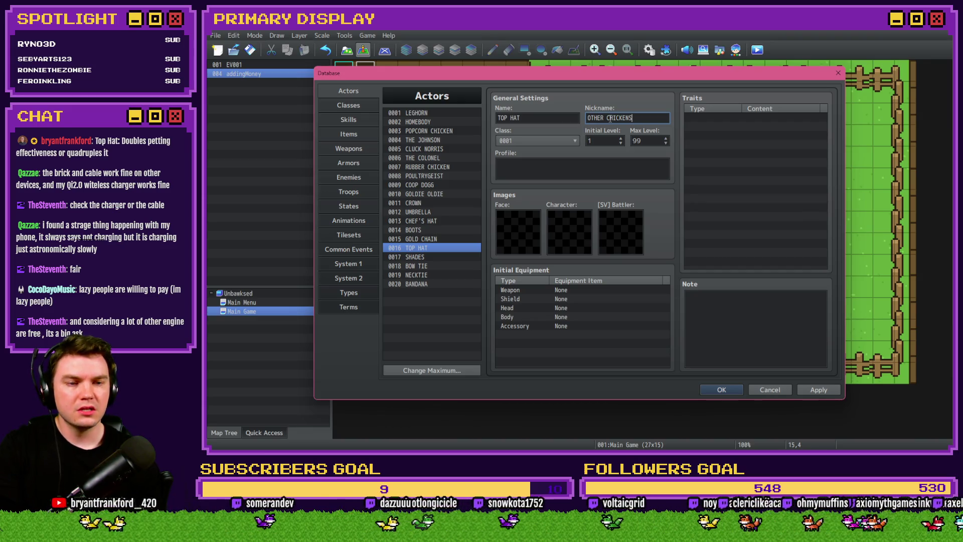
Review the CHEF'S HAT, BOOTS, GOLD CHAIN and TOP HAT actor entries' nicknames and profiles.
left_click(417, 221)
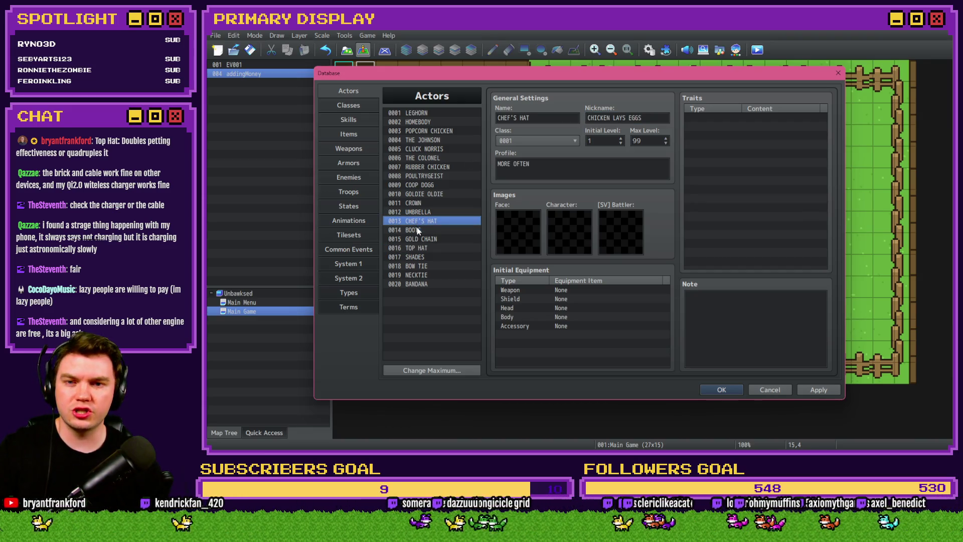
left_click(417, 229)
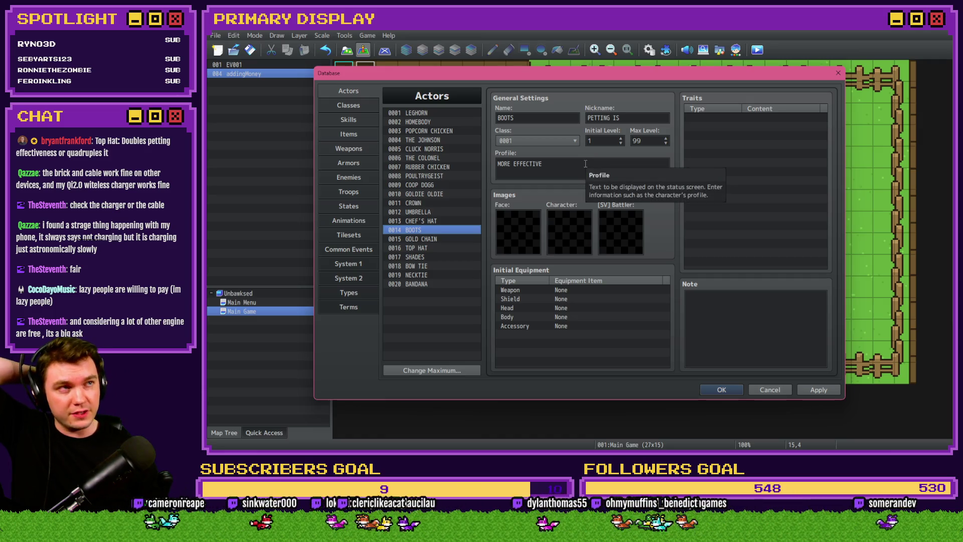
left_click(441, 239)
left_click(433, 248)
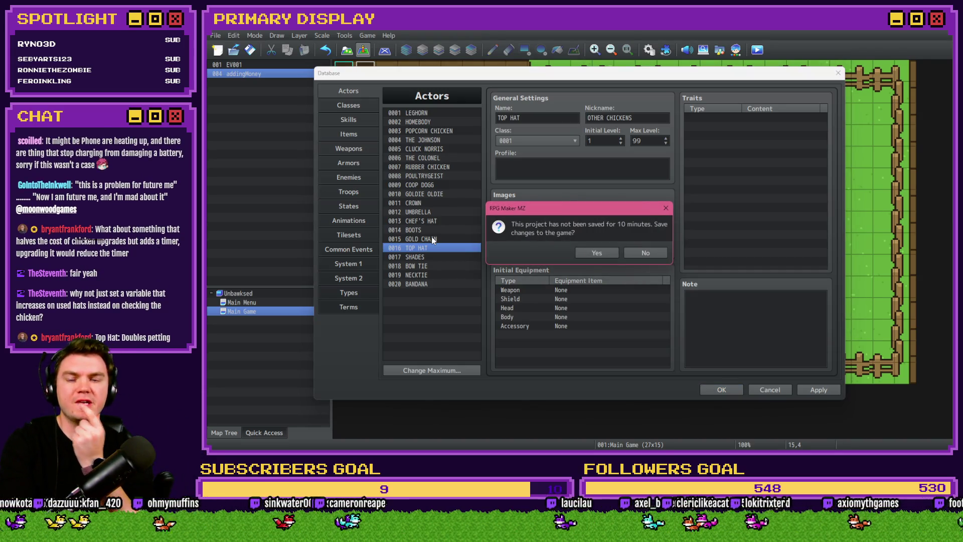
Confirm saving the chicken project and switch to the Tomb of Vercilias editor.
left_click(599, 255)
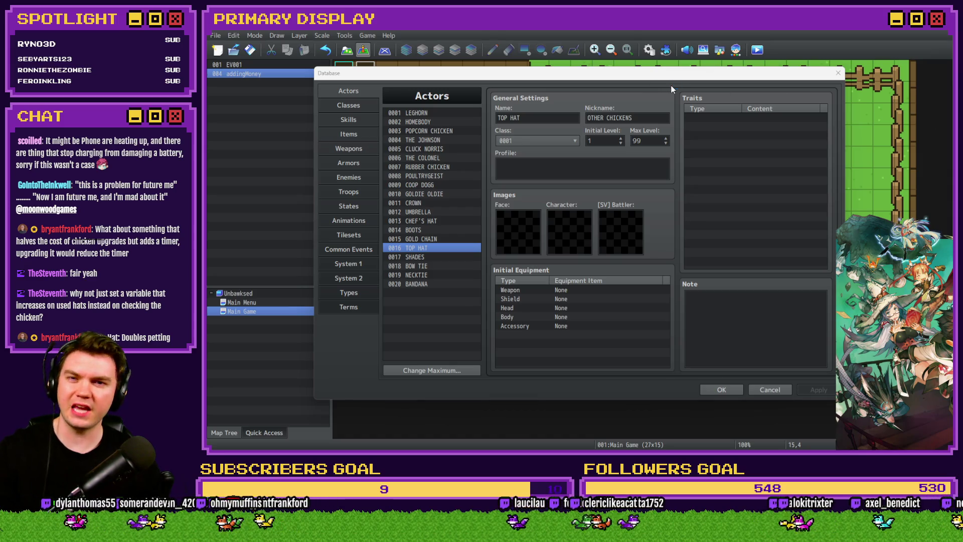
key("alt+Tab")
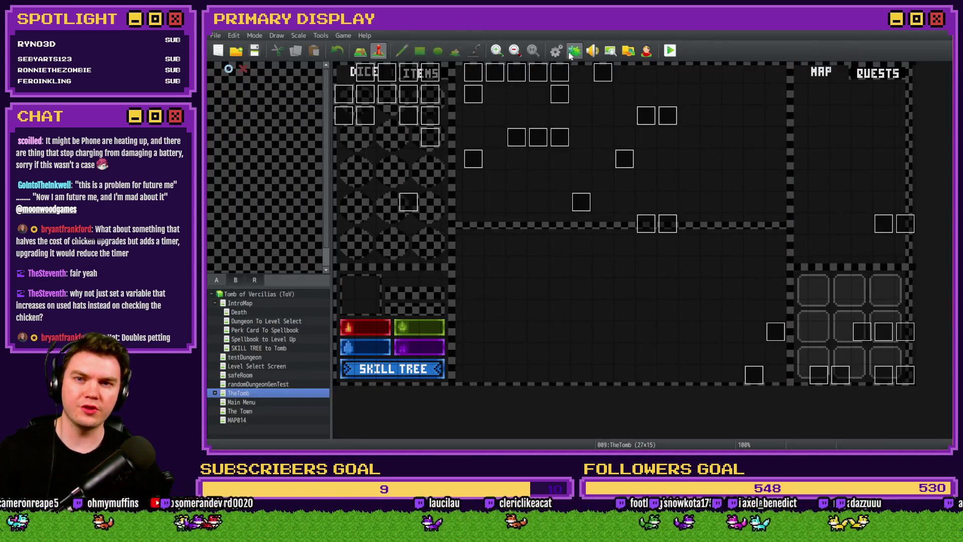
left_click(572, 52)
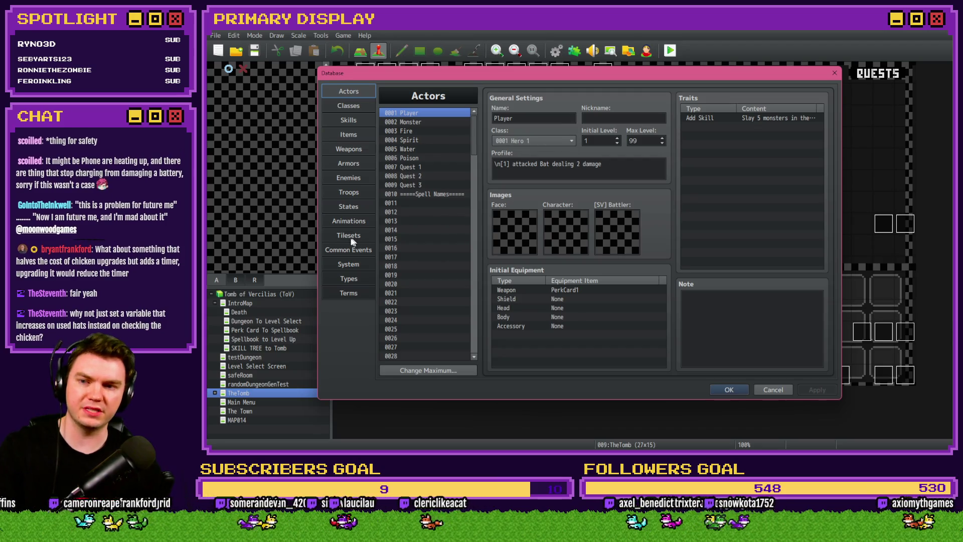
left_click(353, 237)
left_click(351, 250)
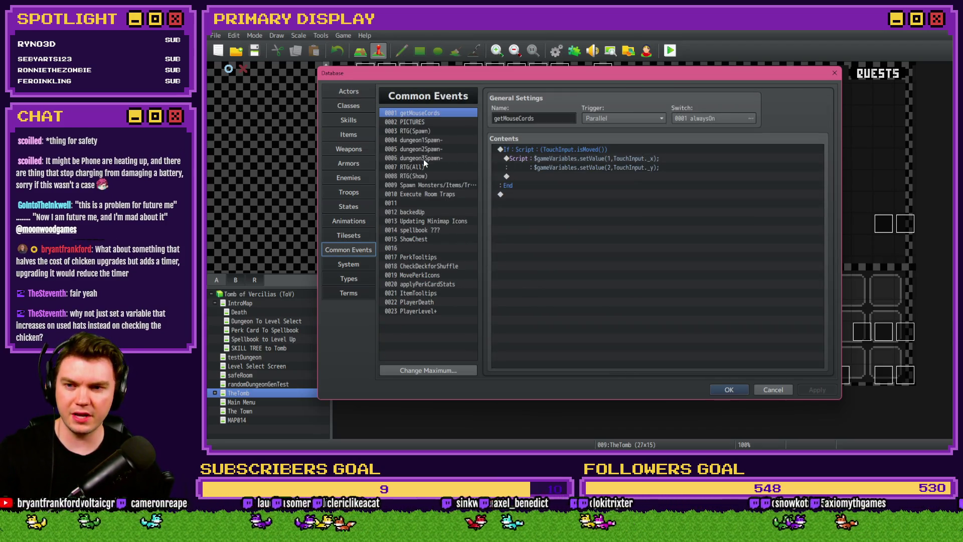
left_click(426, 131)
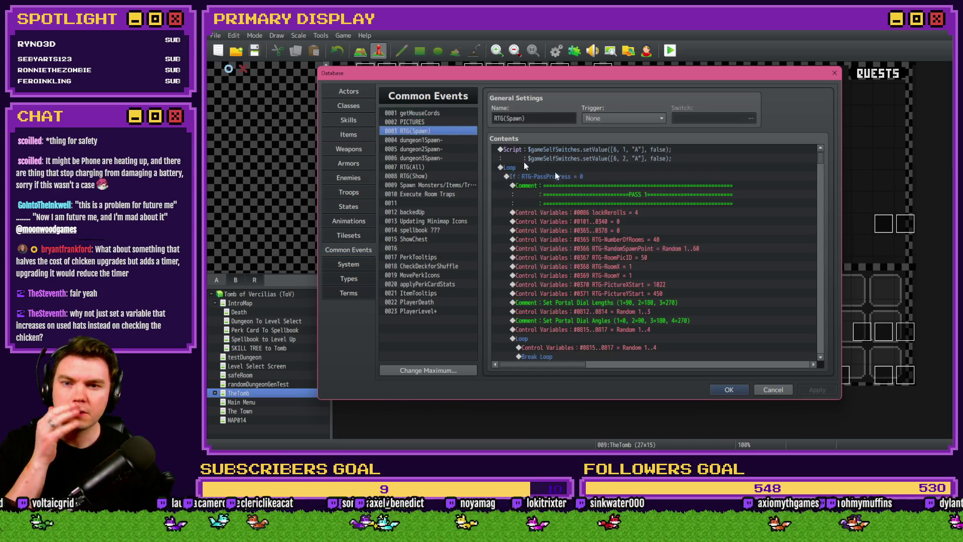
left_click_drag(819, 163, 821, 310)
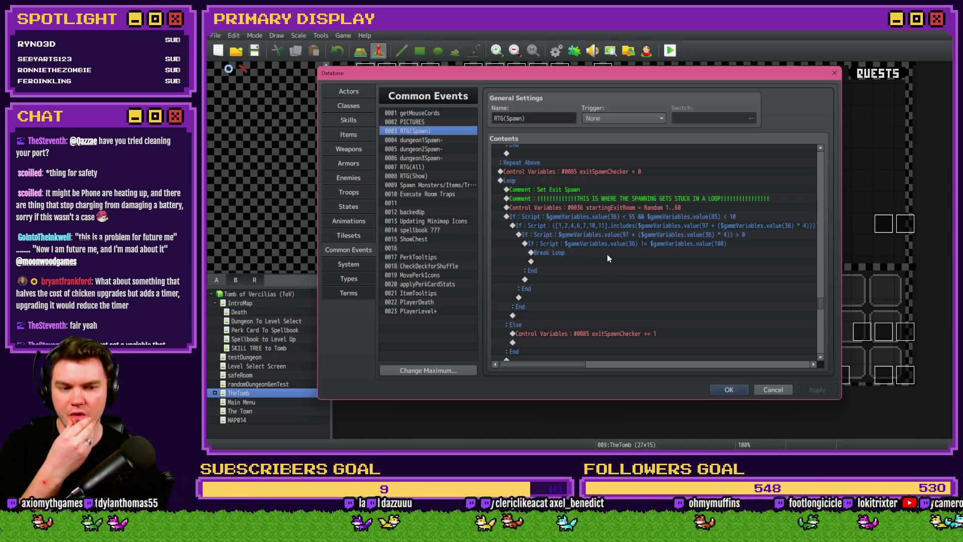
left_click(763, 386)
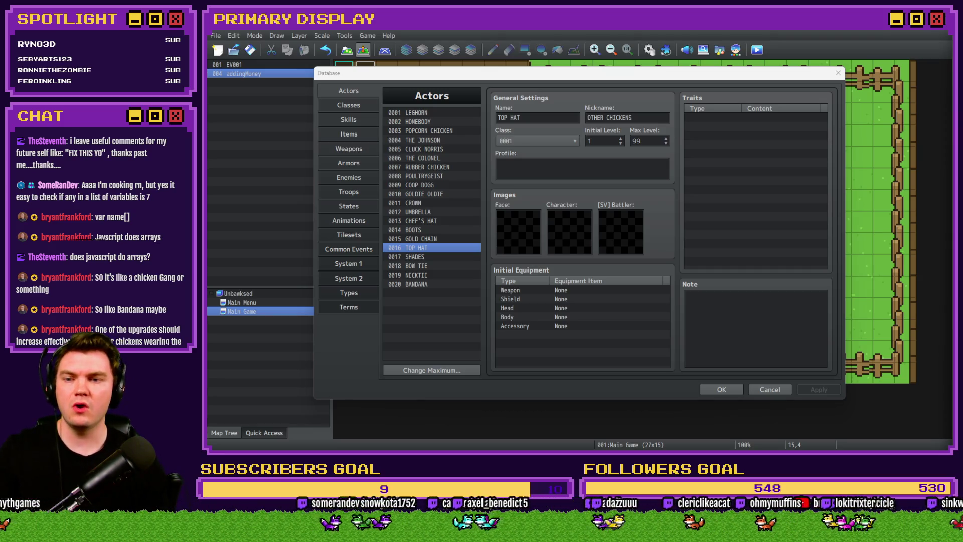
Browse the chicken1 and menuNavigation common events, settling on 0008 unlockNewBoxes/Upgrade.
left_click(347, 251)
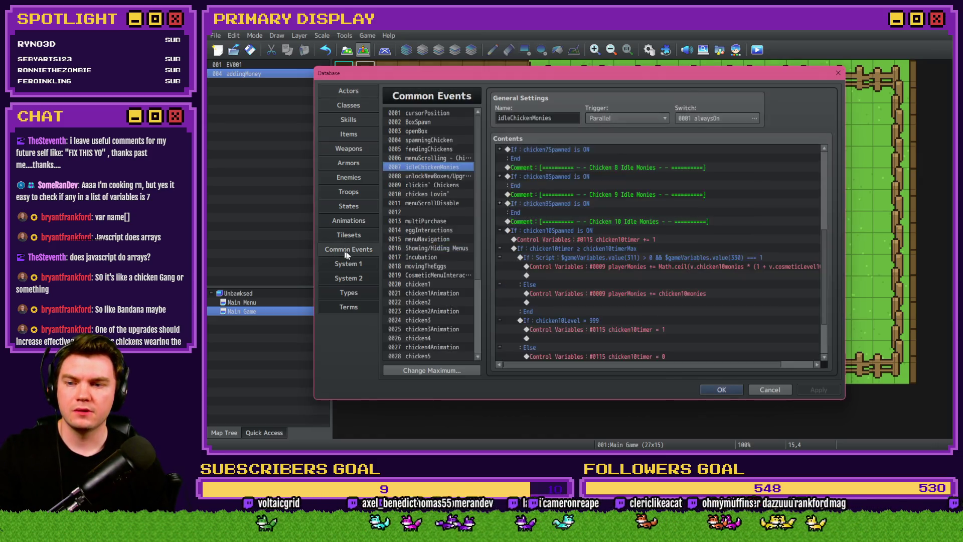
left_click(426, 284)
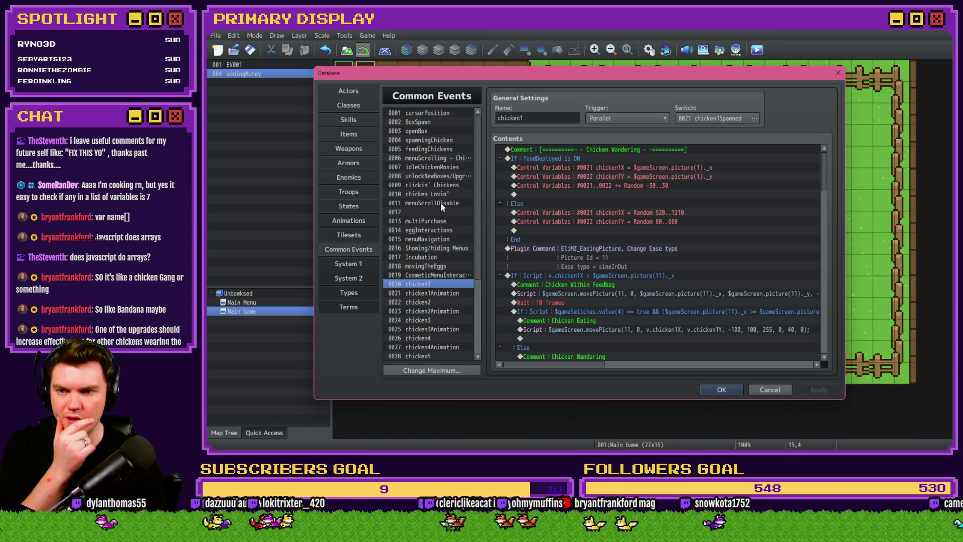
left_click(438, 177)
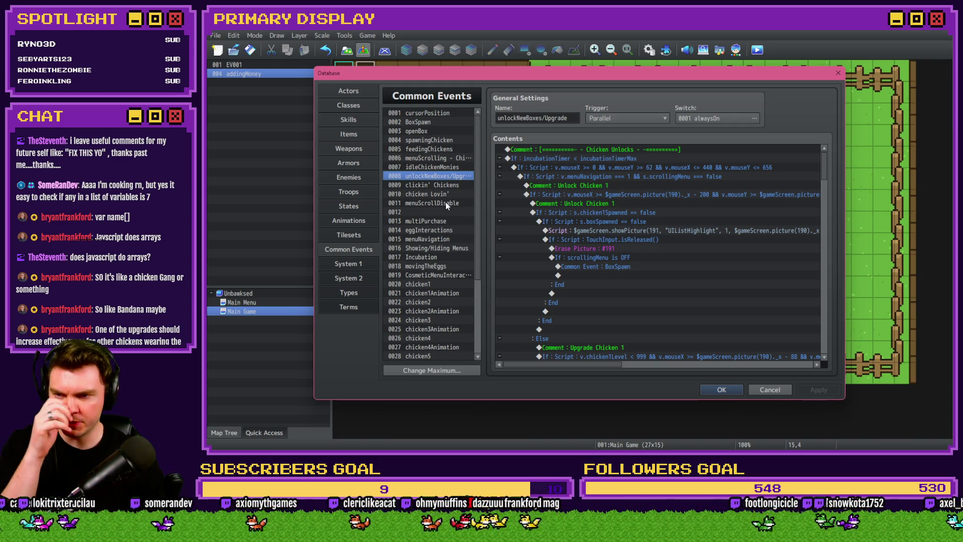
left_click(441, 239)
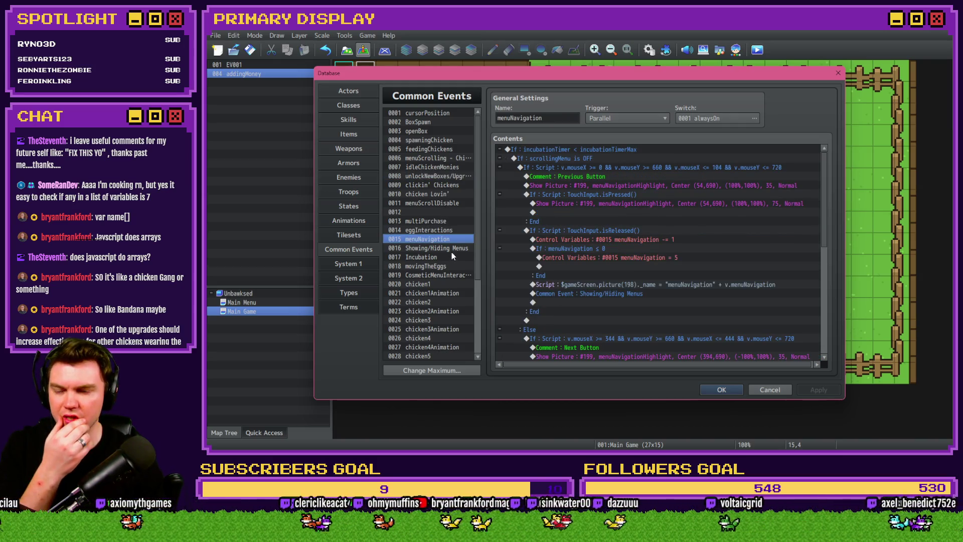
left_click(446, 159)
left_click(446, 175)
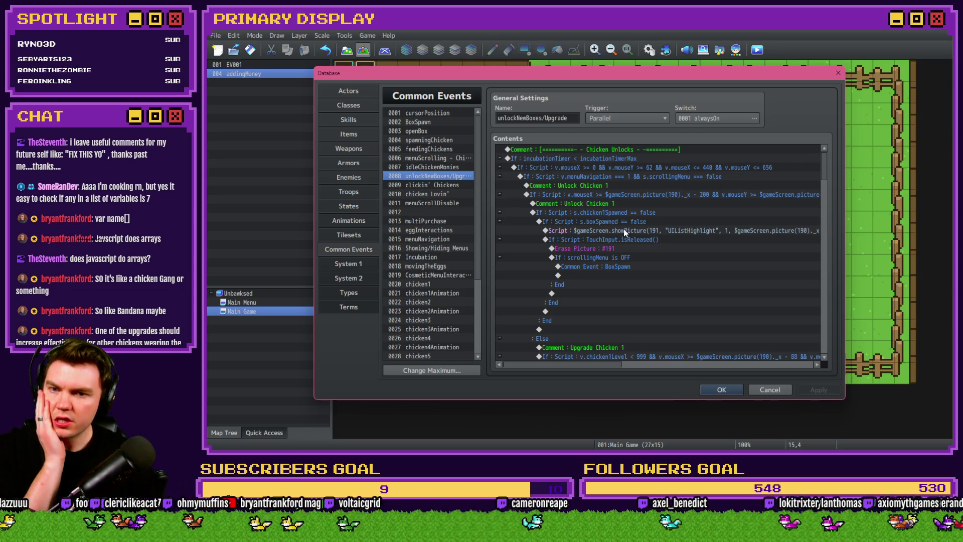
Read through the unlockNewBoxes/Upgrade commands, then return to actor 0016 TOP HAT.
scroll(604, 208, "down", 2)
scroll(603, 209, "down", 4)
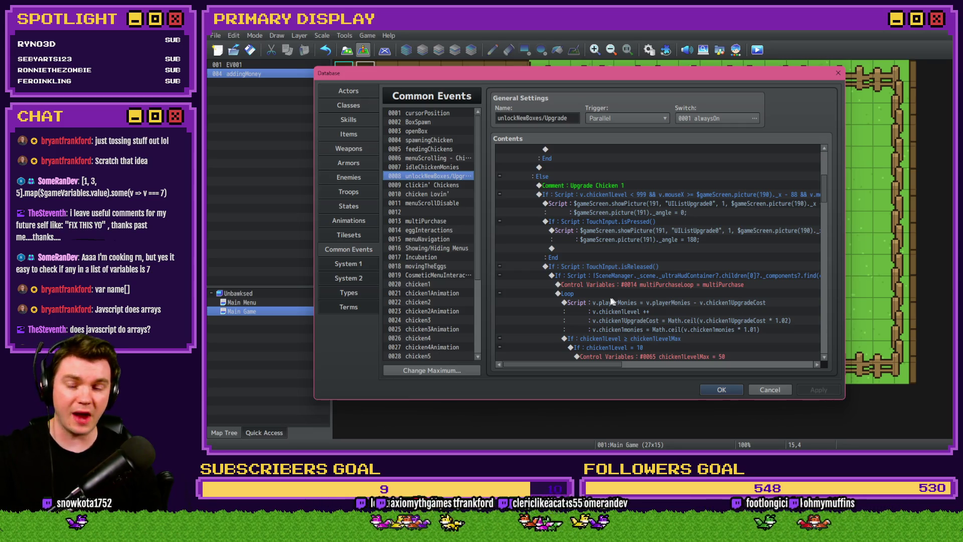
left_click(348, 92)
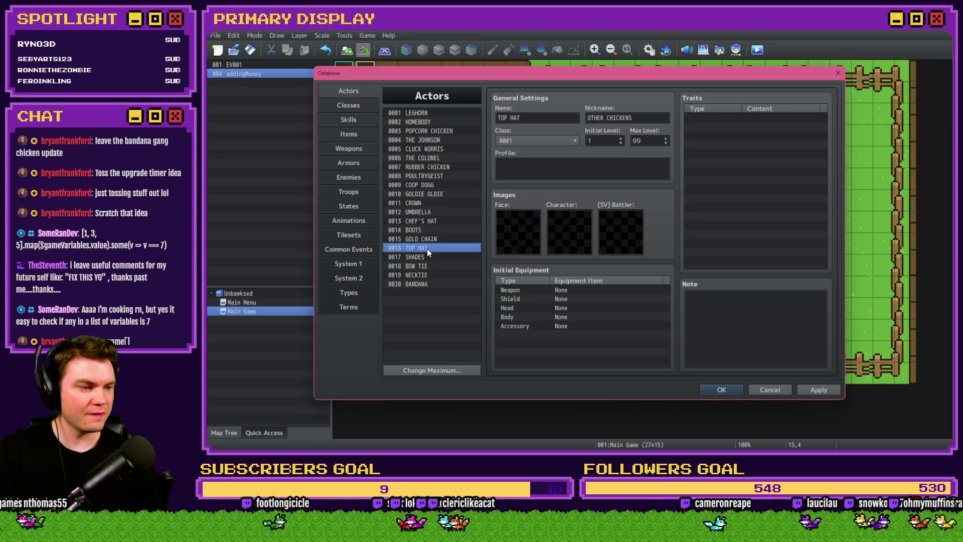
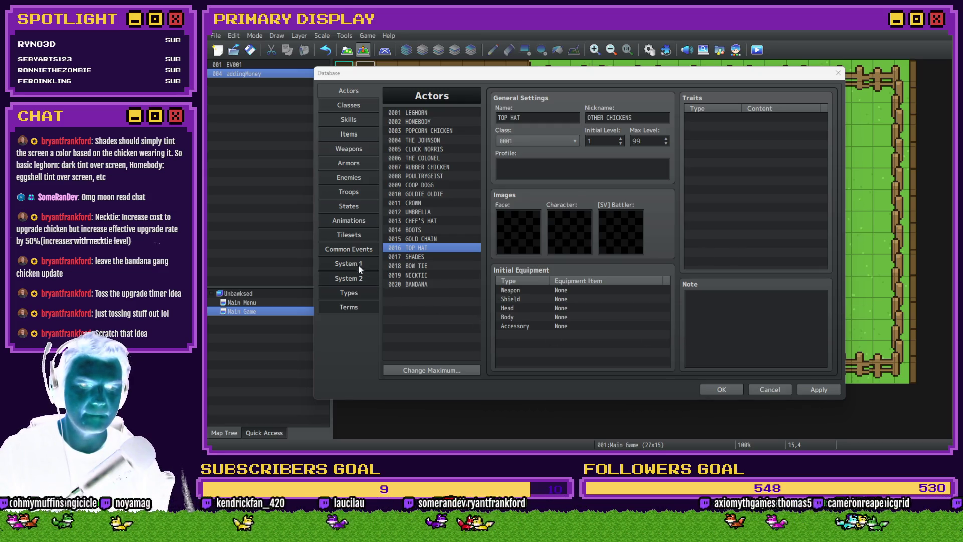
Open the 0007 idleChickenMonies common event and bring up Event Commands on its script If/Else block.
left_click(353, 251)
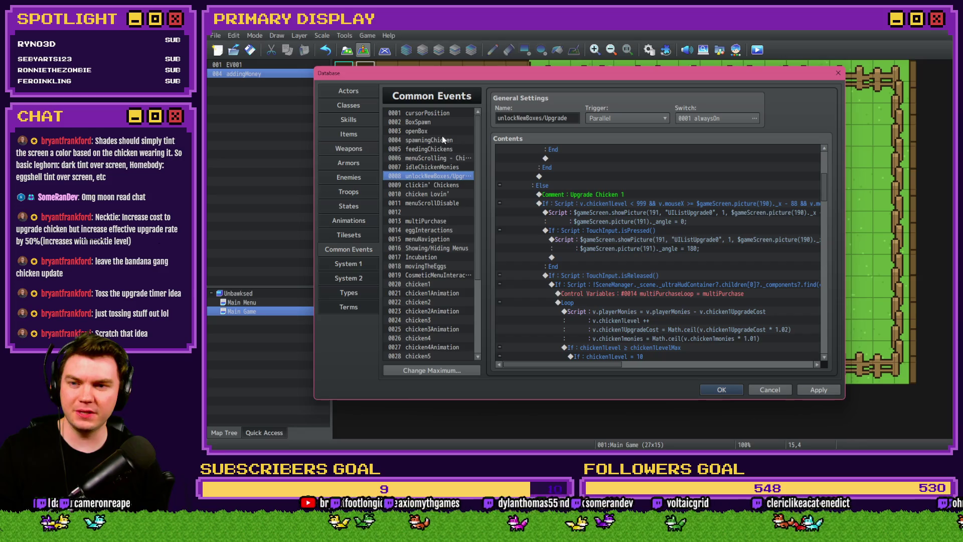
left_click(442, 167)
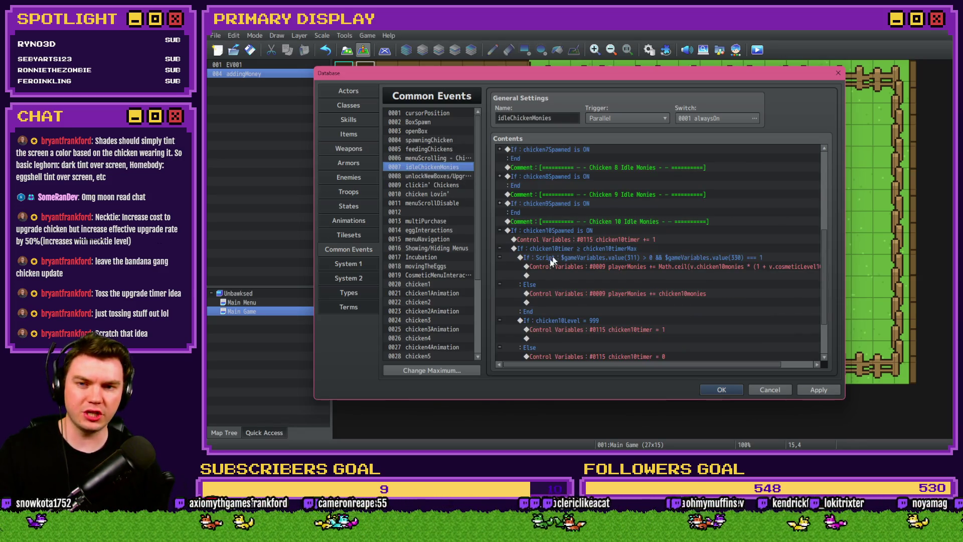
scroll(544, 273, "down", 3)
scroll(544, 273, "up", 3)
left_click(501, 159)
left_click(610, 187)
left_click(602, 258)
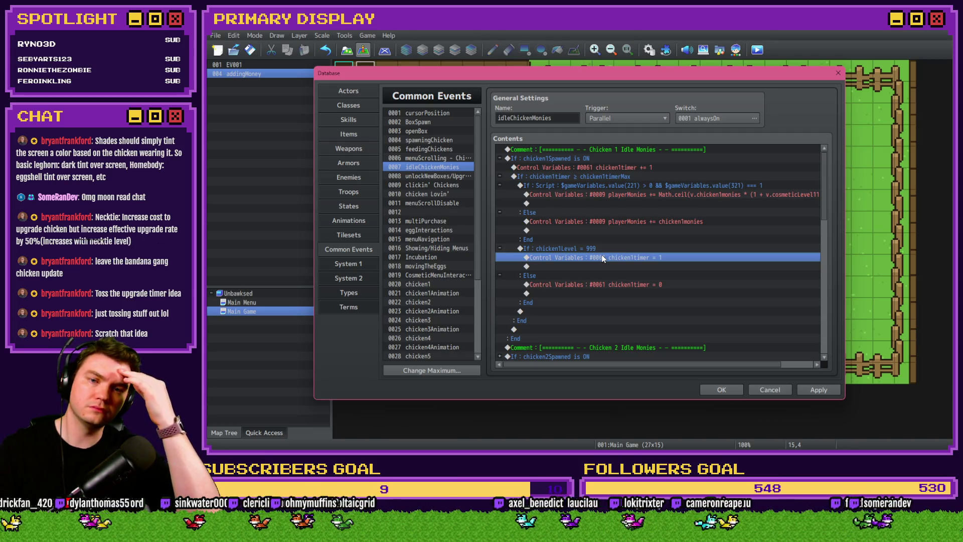
left_click(633, 185)
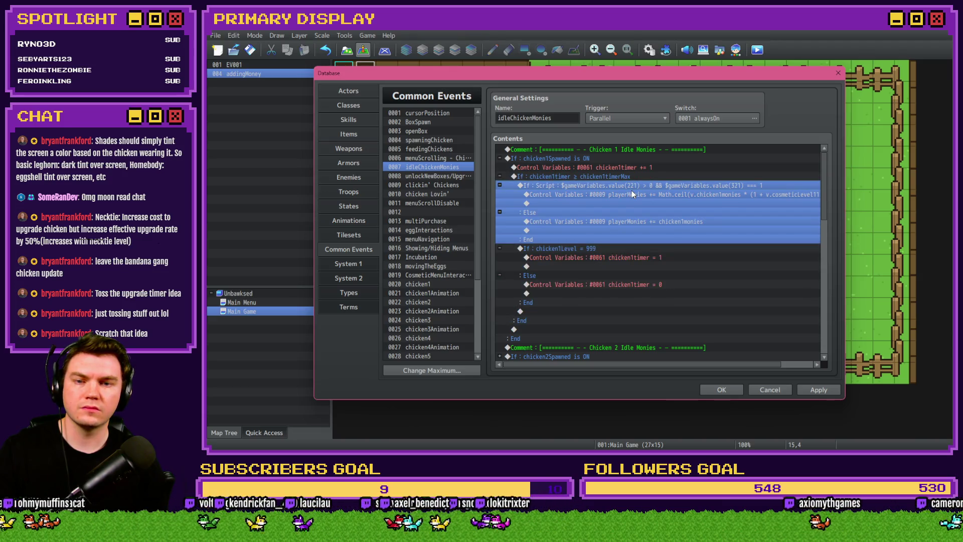
key("Insert")
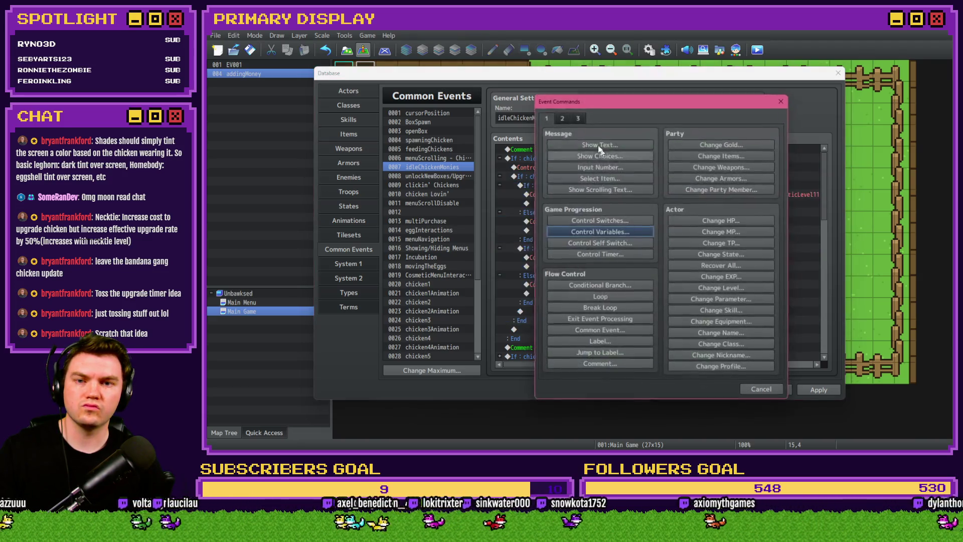
Try a Script command and a Control Switches command, discarding both.
left_click(713, 354)
type("[1, 2, 3, 4, 5].some(id => $gameVariables.value(id) === 10)")
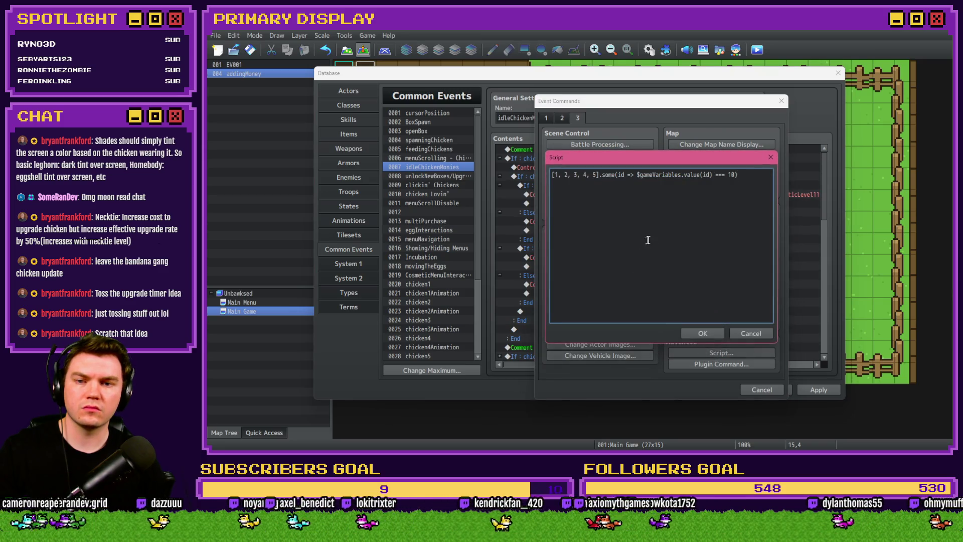
left_click(752, 333)
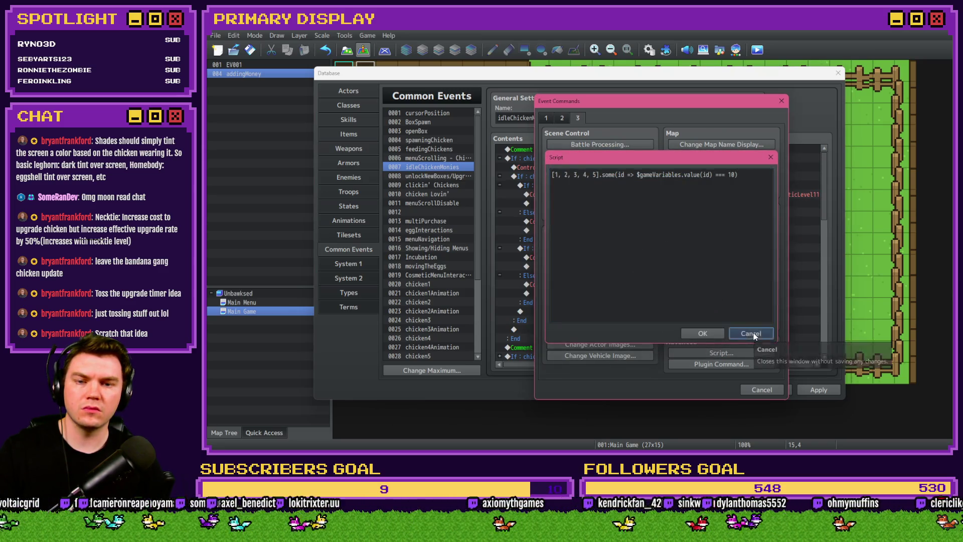
left_click(546, 117)
left_click(599, 220)
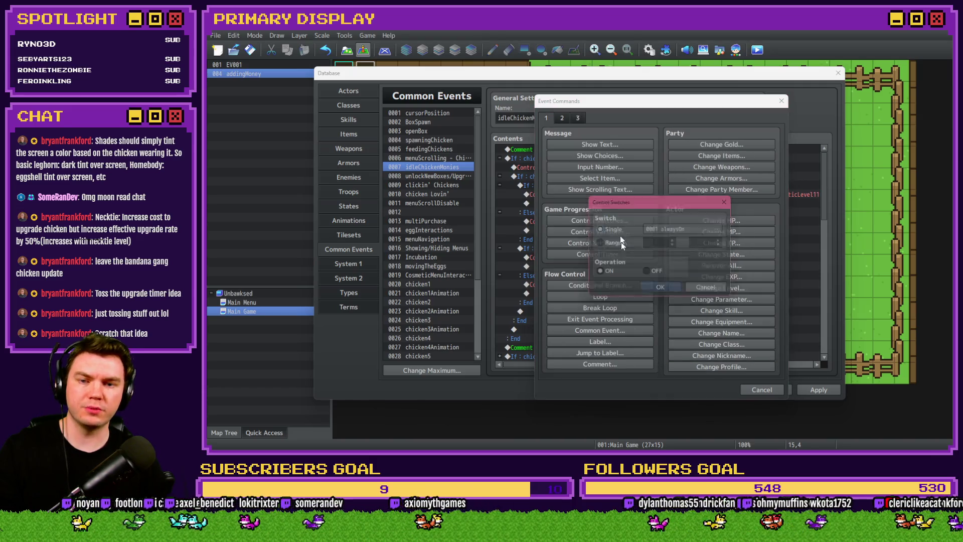
left_click(705, 291)
Add a Conditional Branch with script [1, 2, 3, 4, 5].some(id => $gameVariables.value(id) === 10).
left_click(600, 285)
left_click(613, 178)
left_click(566, 294)
type("[1, 2, 3, 4, 5].some(id => $gameVariables.value(id) === 10)")
left_click_drag(650, 296, 556, 294)
left_click_drag(622, 294, 663, 295)
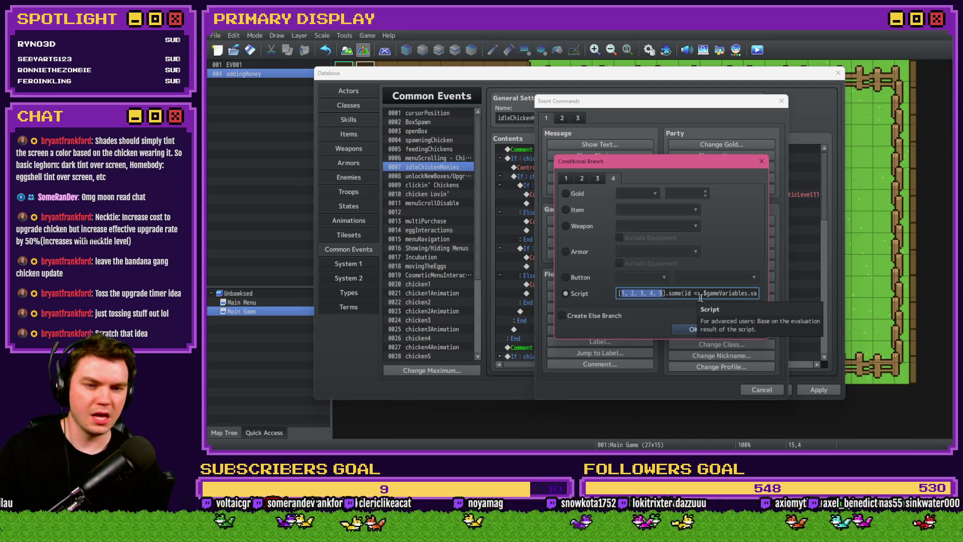
left_click_drag(744, 296, 763, 298)
left_click(730, 293)
double_click(750, 294)
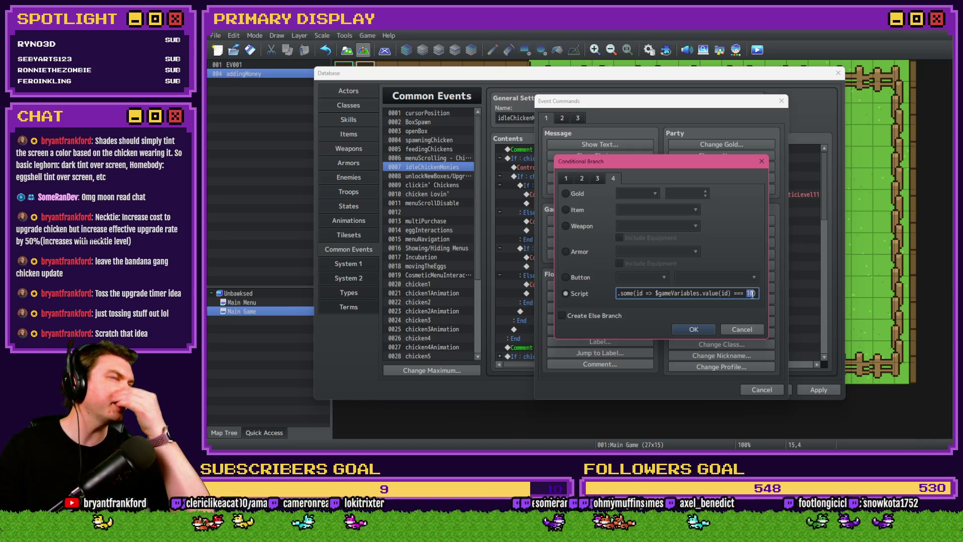
left_click(703, 330)
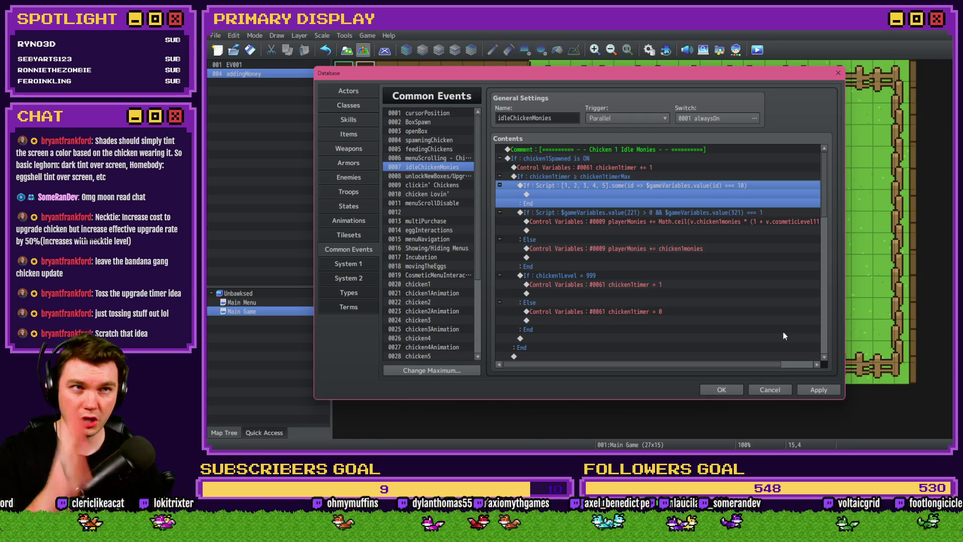
Apply the change and bring up Event Commands again on the script If block.
left_click(815, 389)
left_click(631, 211)
key("Insert")
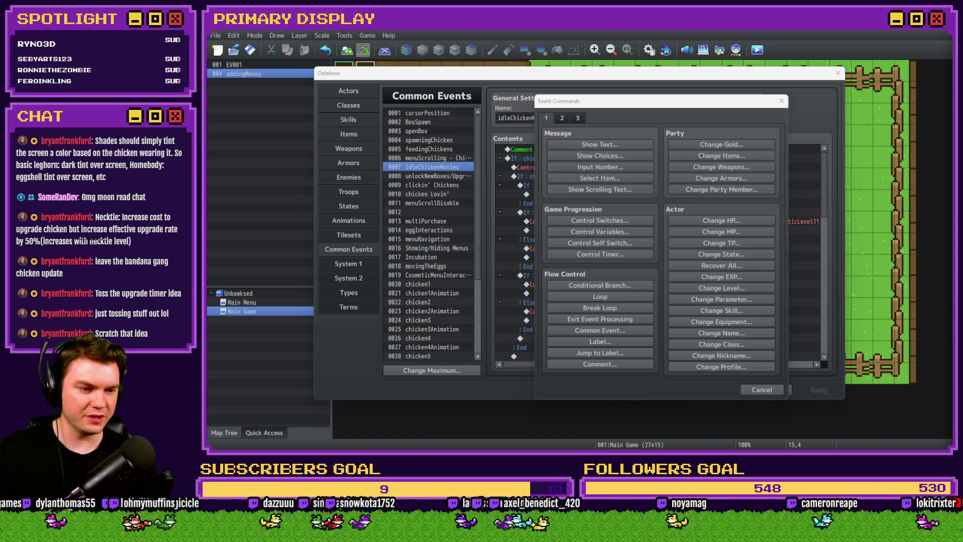
Cancel Event Commands, then reopen the first script condition's text and close its editor again.
left_click(762, 390)
double_click(630, 185)
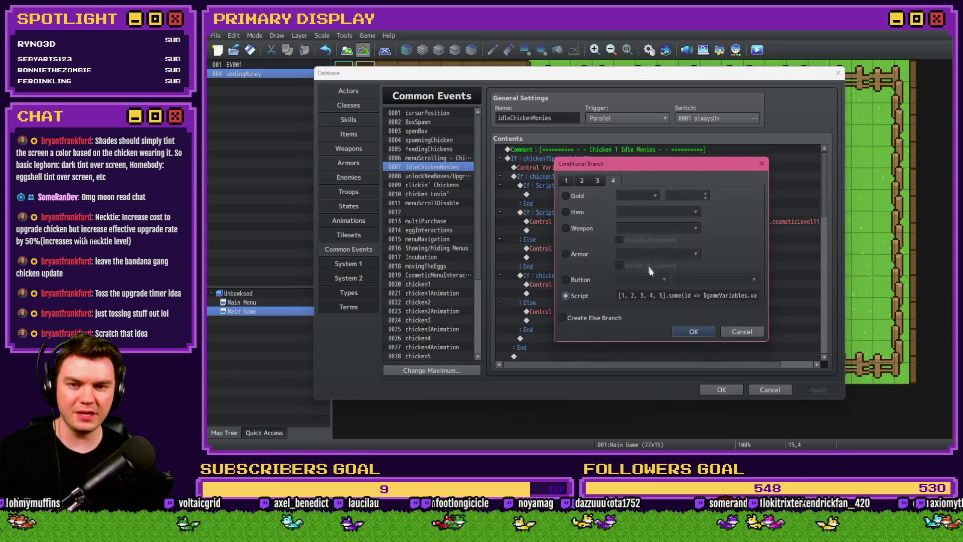
triple_click(721, 297)
key("End")
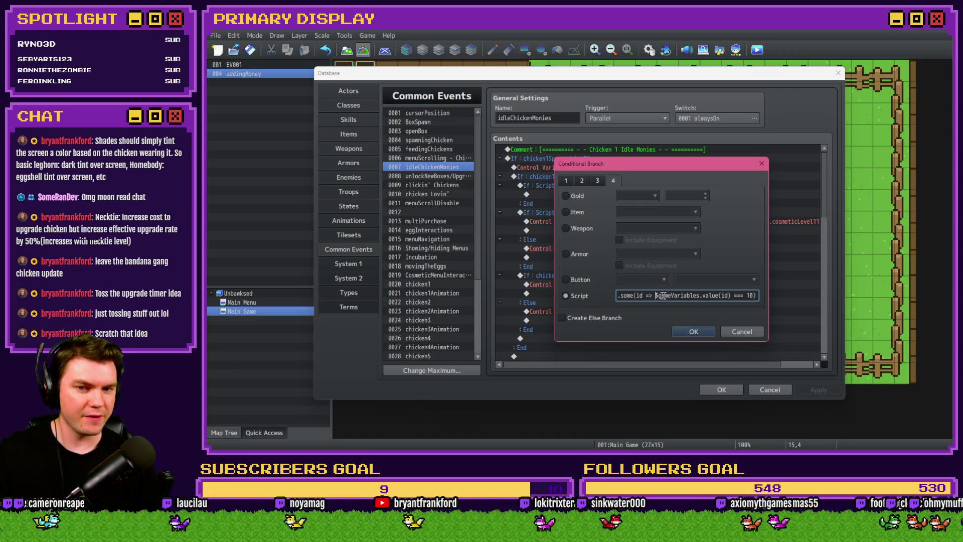
triple_click(723, 296)
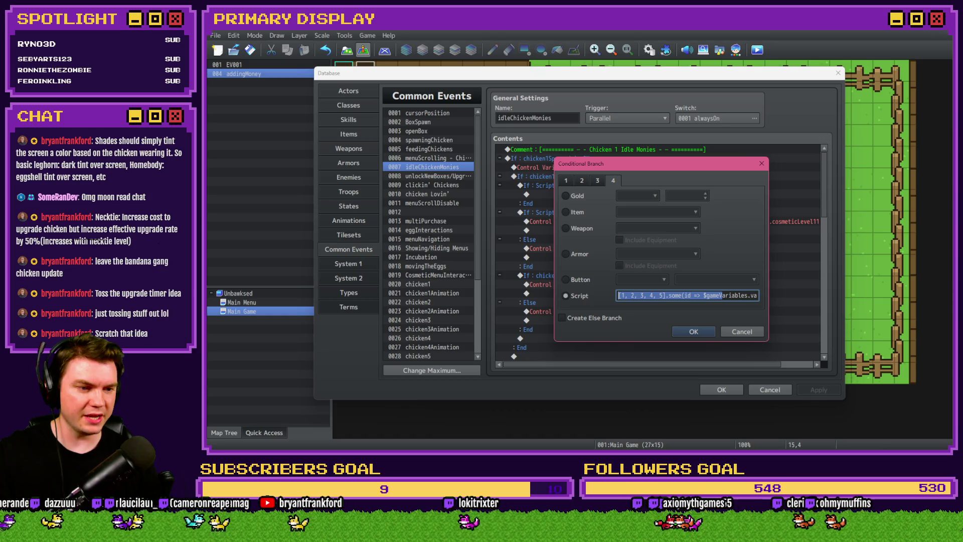
key("alt+Tab")
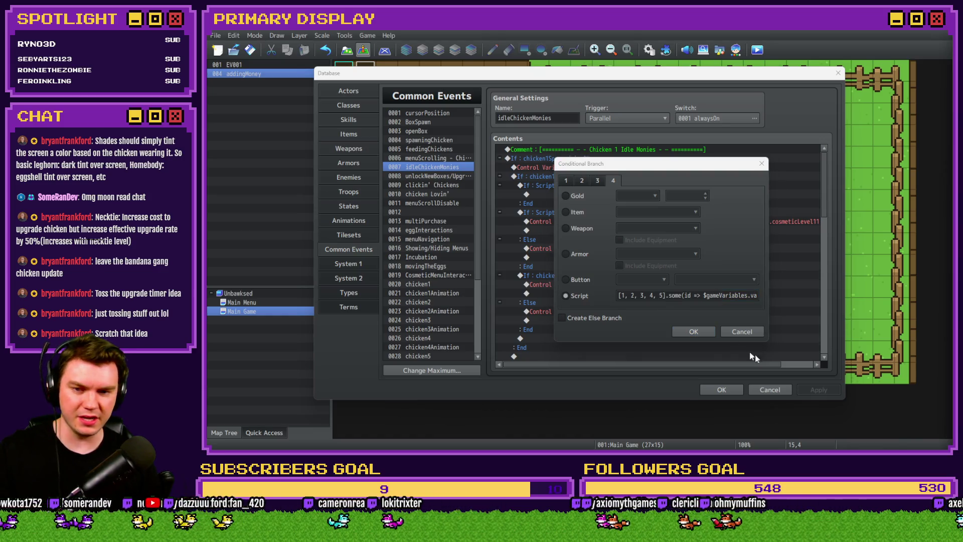
left_click(700, 296)
key("ctrl+v")
left_click(708, 334)
Insert a Conditional Branch with script [1, 3, 5].map($gameVariables.value).some(v => v === 7).
key("Insert")
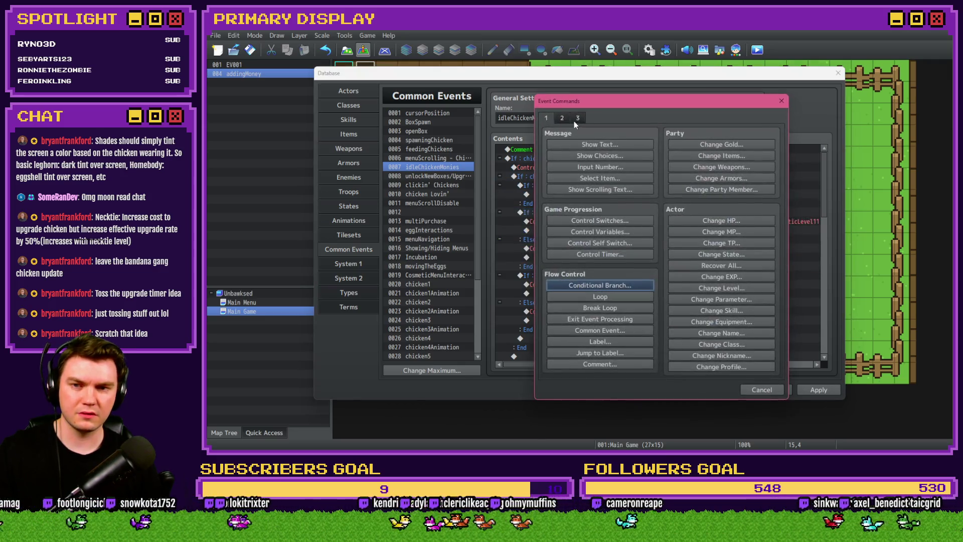
left_click(592, 286)
left_click(591, 293)
type("[1, 3, 5].map($gameVariables.value).some(v => v === 7)")
left_click(691, 329)
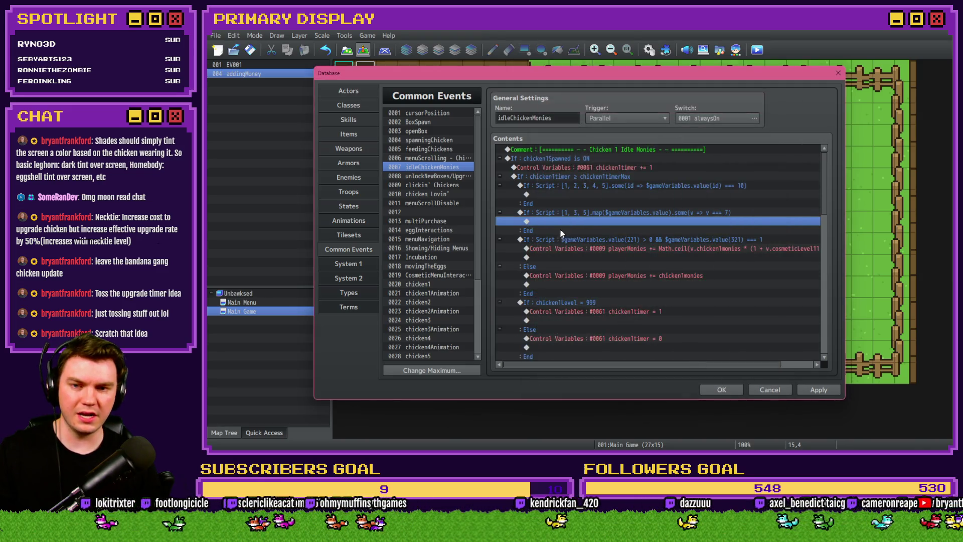
left_click(592, 214)
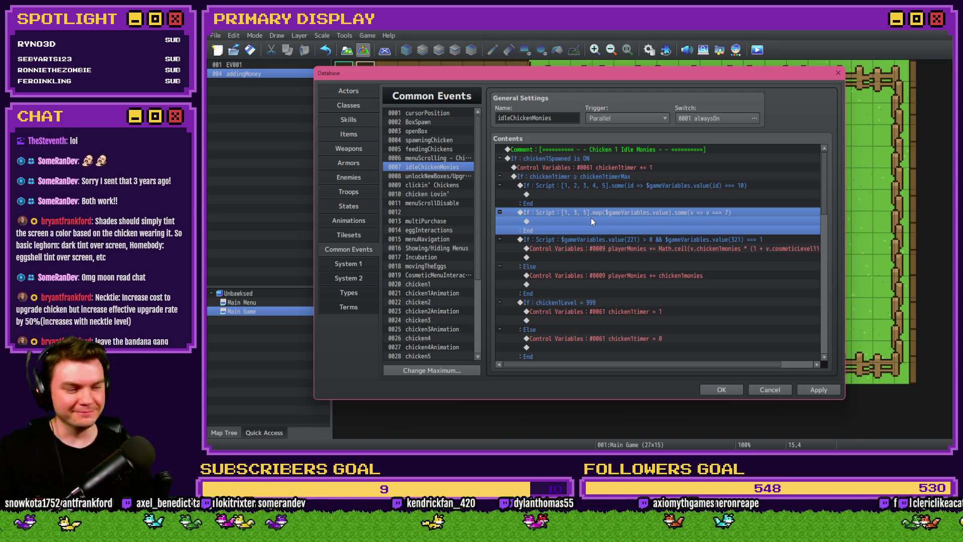
left_click(591, 197)
left_click(591, 213)
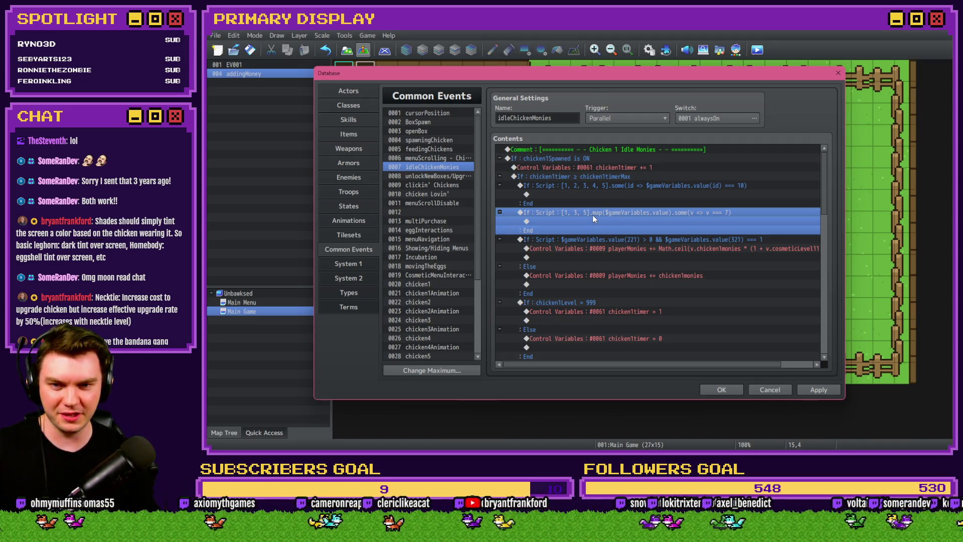
left_click(610, 185)
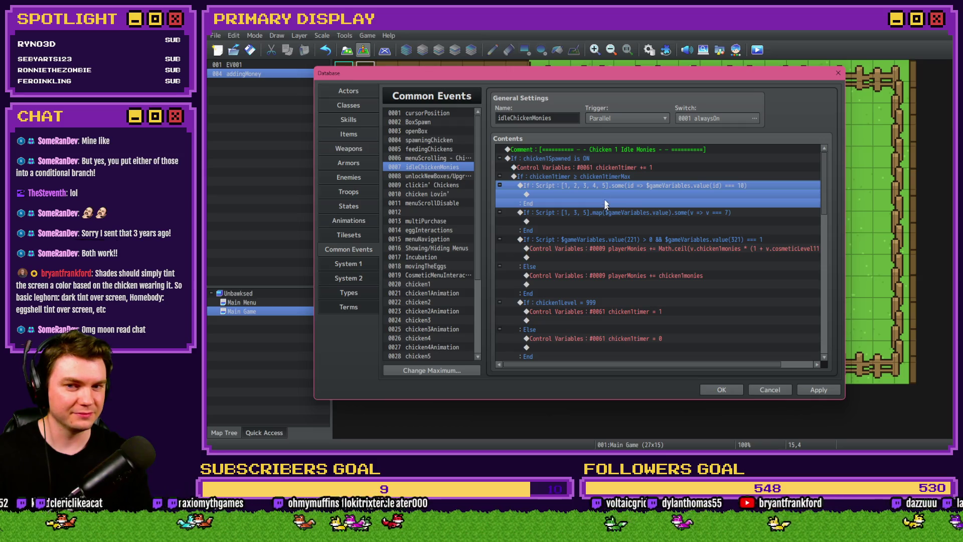
Delete the [1, 2, 3, 4, 5] branch and add a space after => in the [1, 3, 5] condition.
key("Delete")
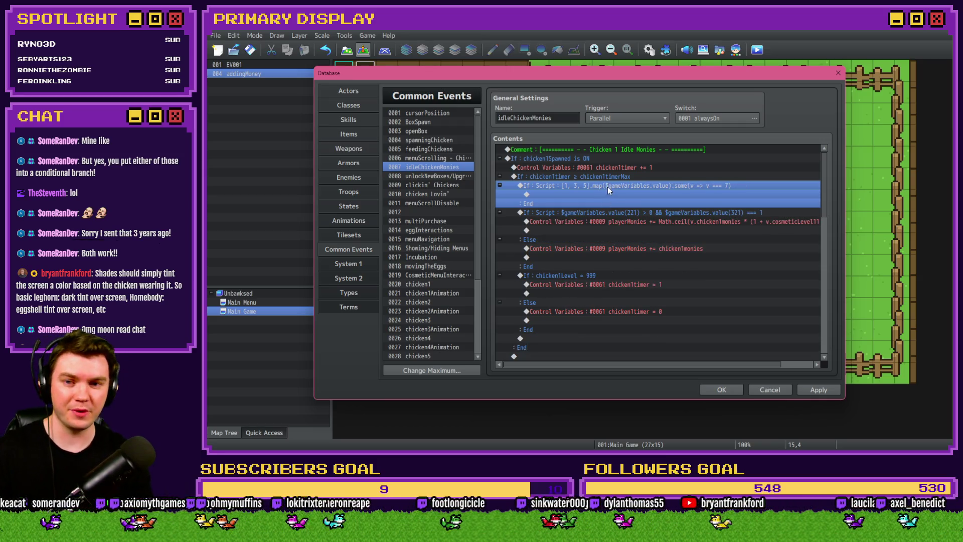
double_click(607, 187)
left_click(651, 295)
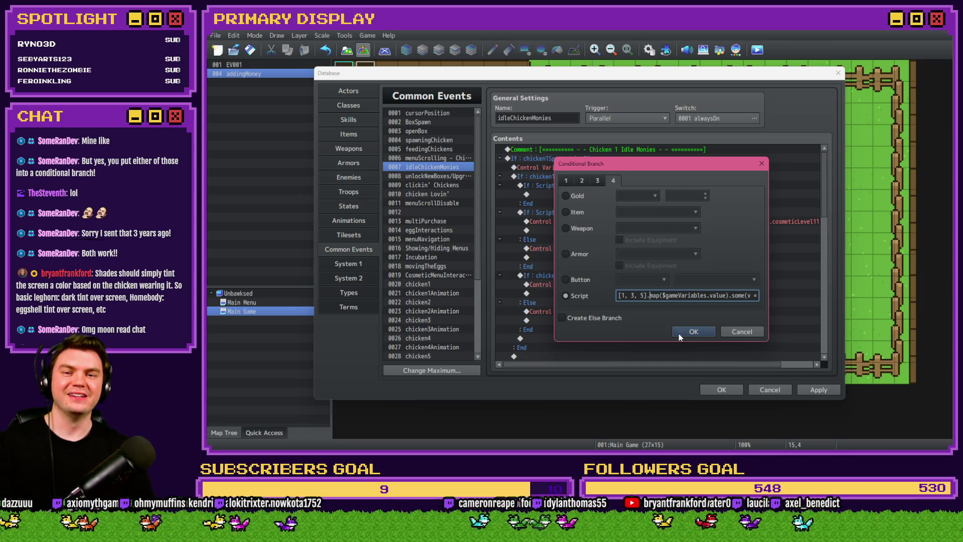
left_click_drag(622, 295, 647, 295)
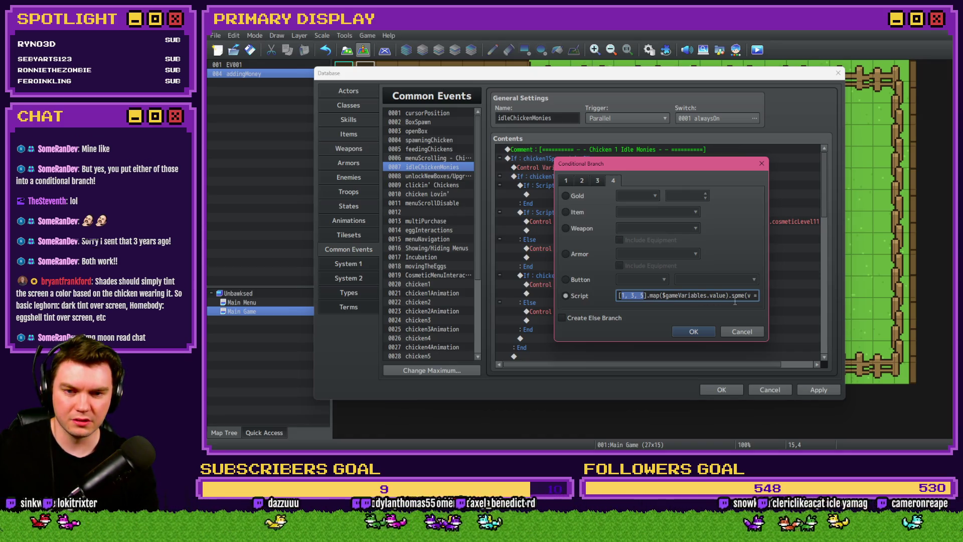
left_click_drag(744, 296, 763, 301)
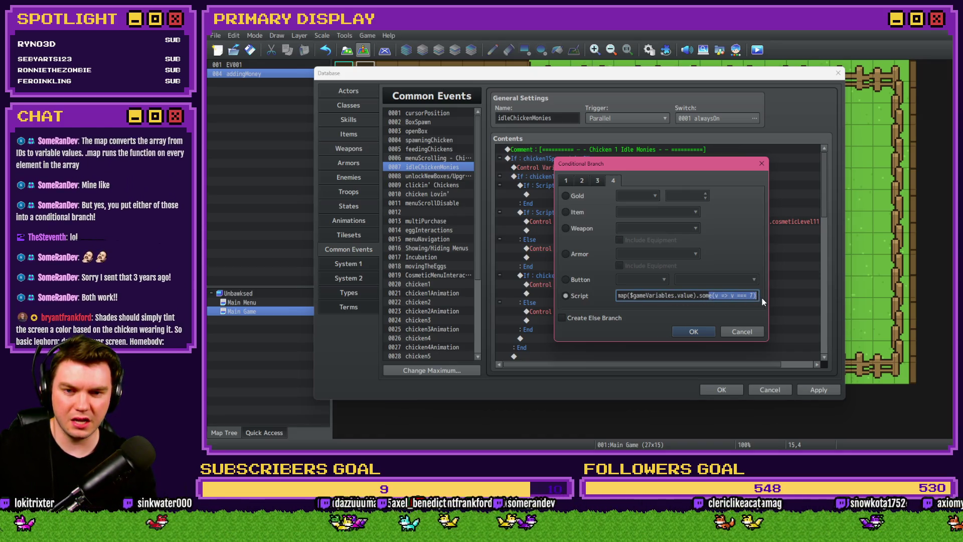
left_click(729, 296)
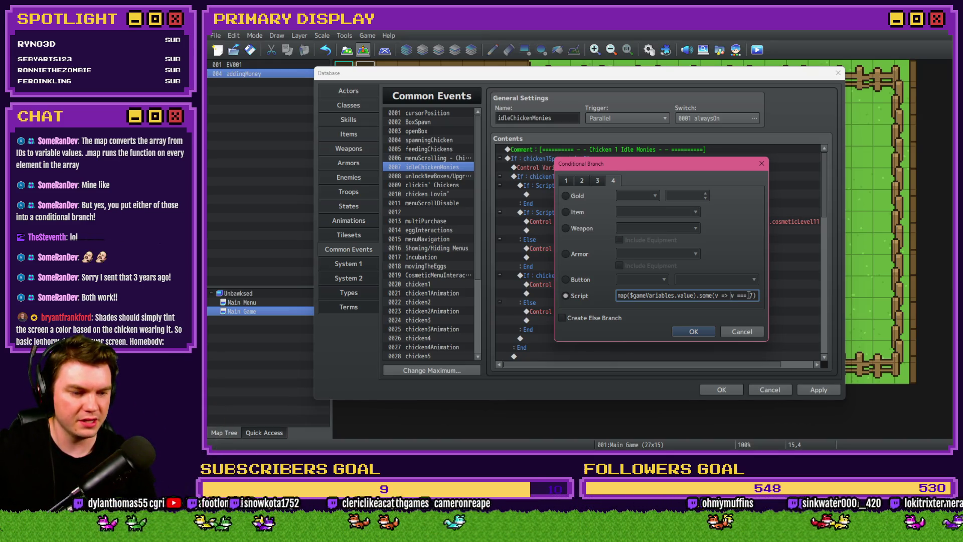
left_click(675, 331)
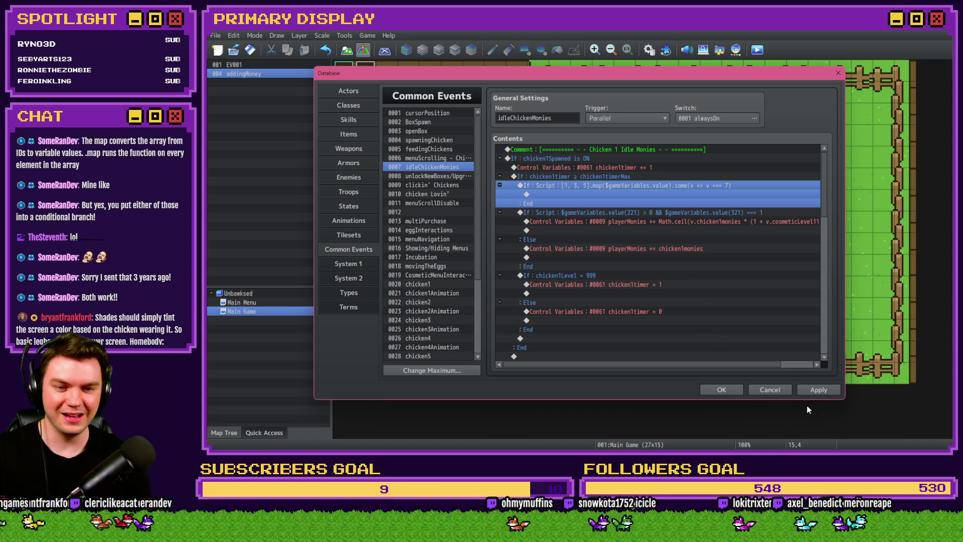
Apply the common event changes and switch the Database to Actors.
left_click(818, 391)
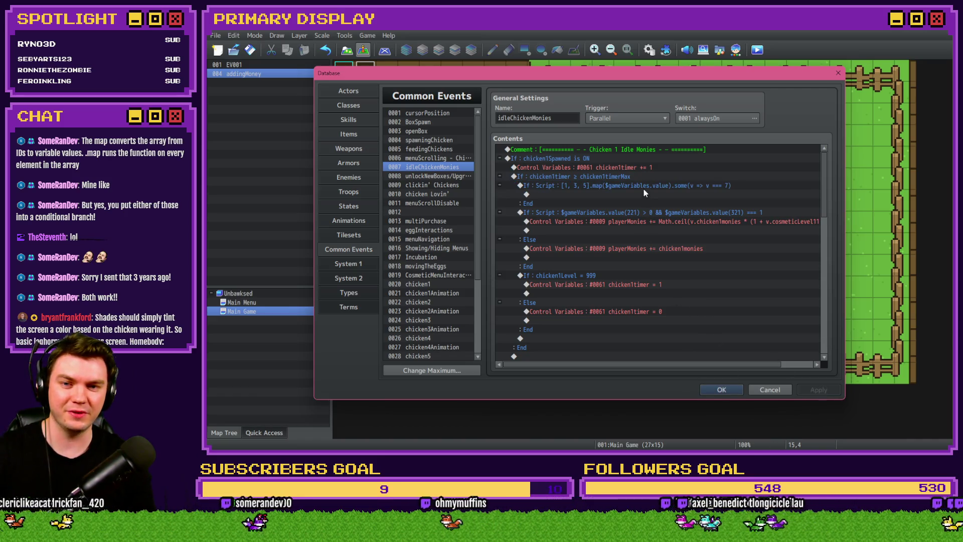
left_click(646, 176)
left_click(646, 186)
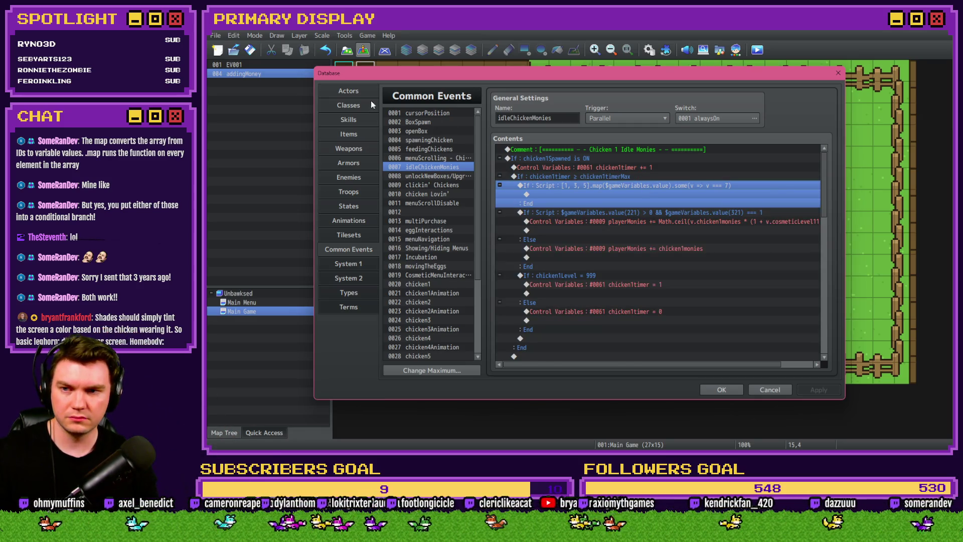
left_click(369, 95)
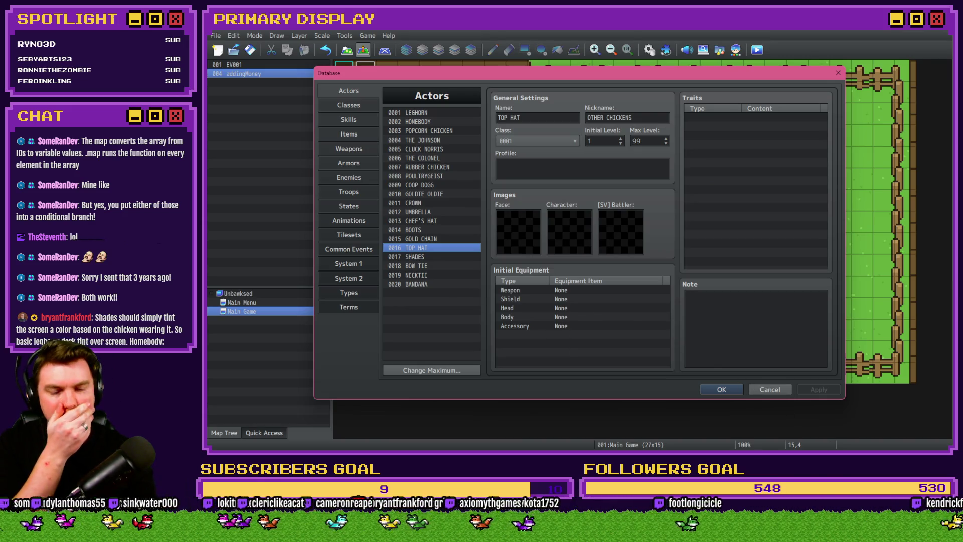
Append GENERATE to the Top Hat actor's nickname, making it OTHER CHICKENS GENERATE.
left_click(589, 169)
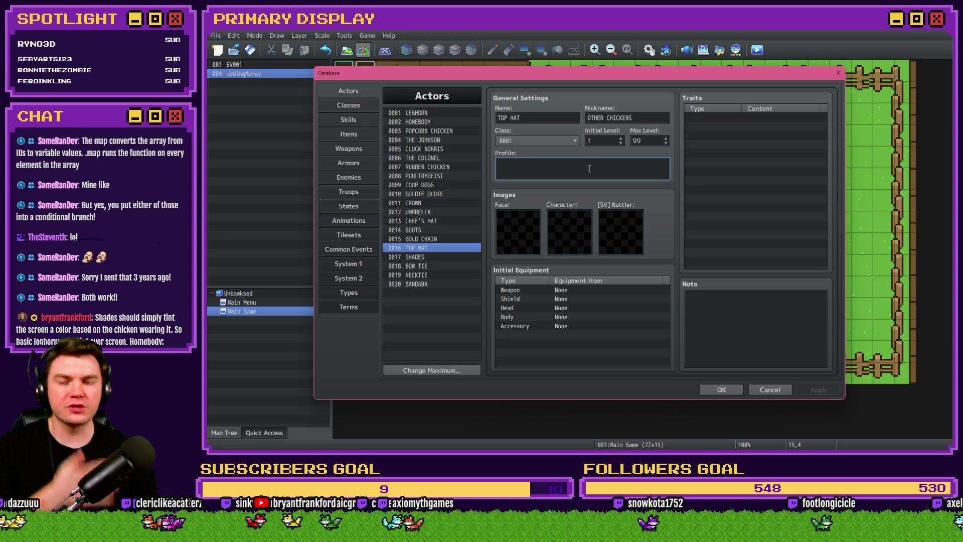
left_click(652, 118)
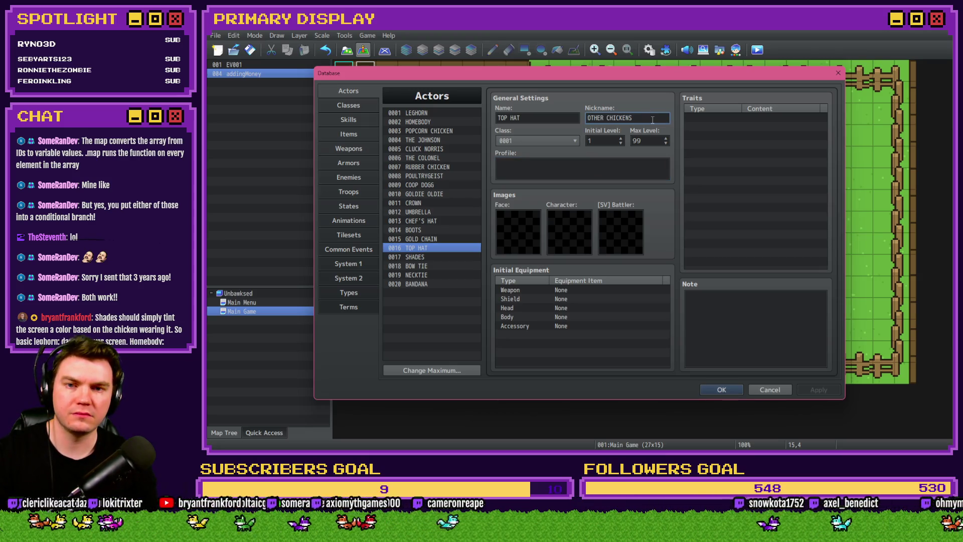
key("alt+Tab")
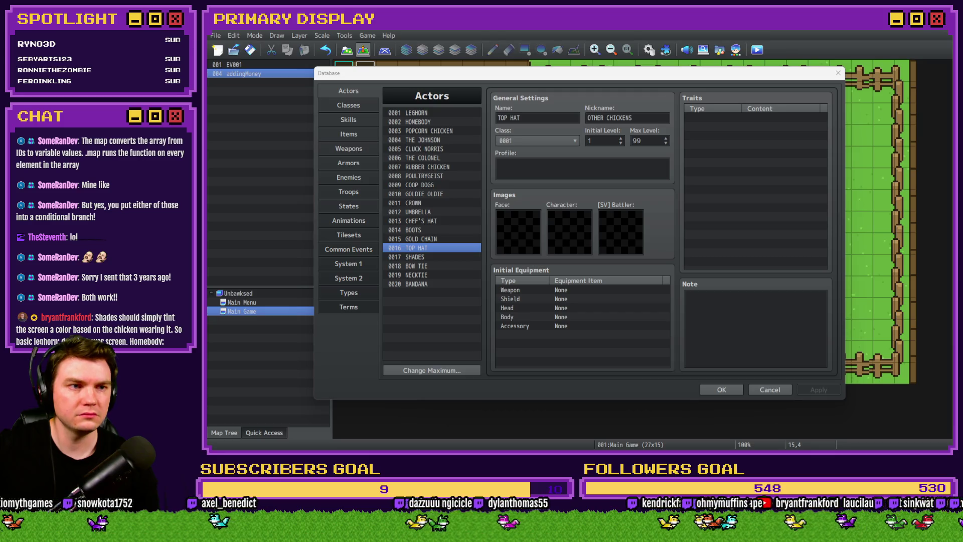
left_click(648, 119)
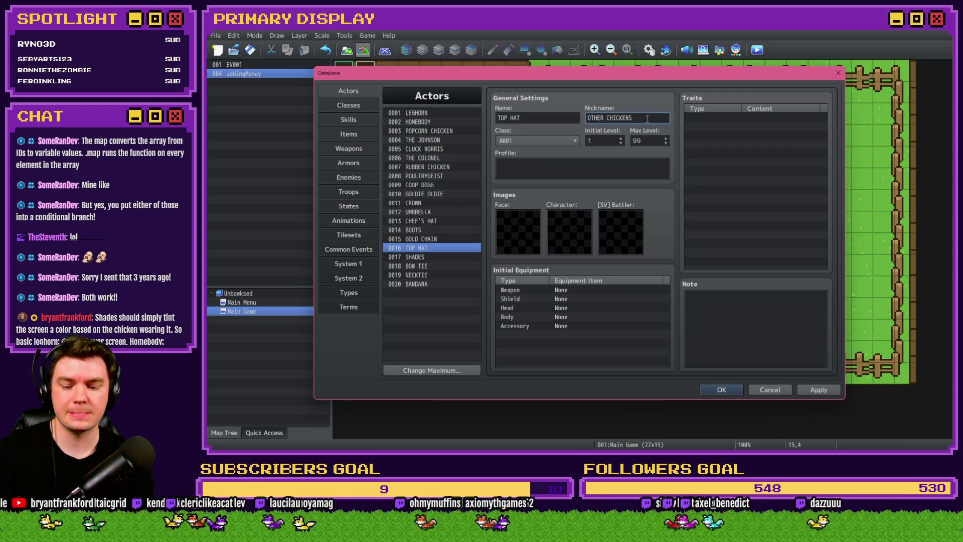
type("GENERATE")
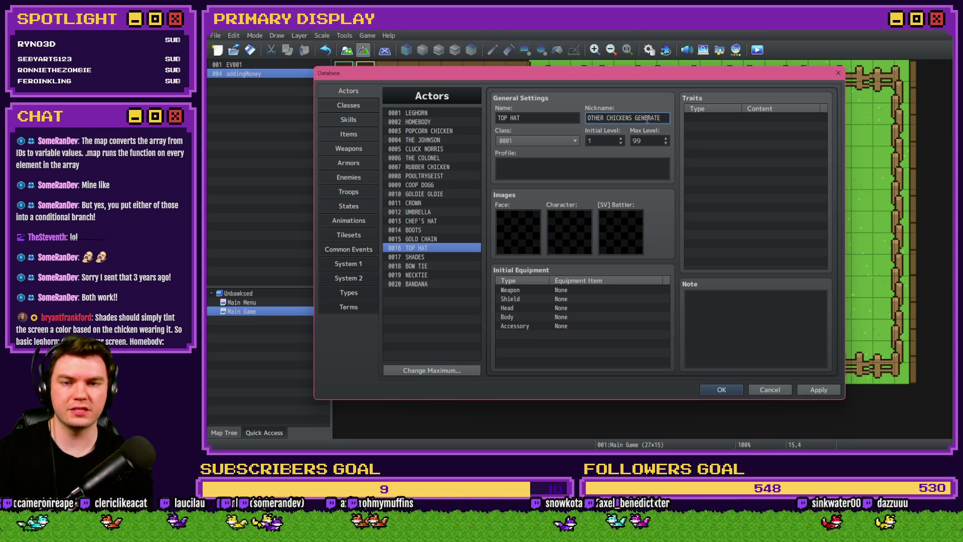
Write the profile MORE MONEY WHILE THIS CHICKEN PRODUCES NOTHING and close the Database with OK.
left_click(579, 166)
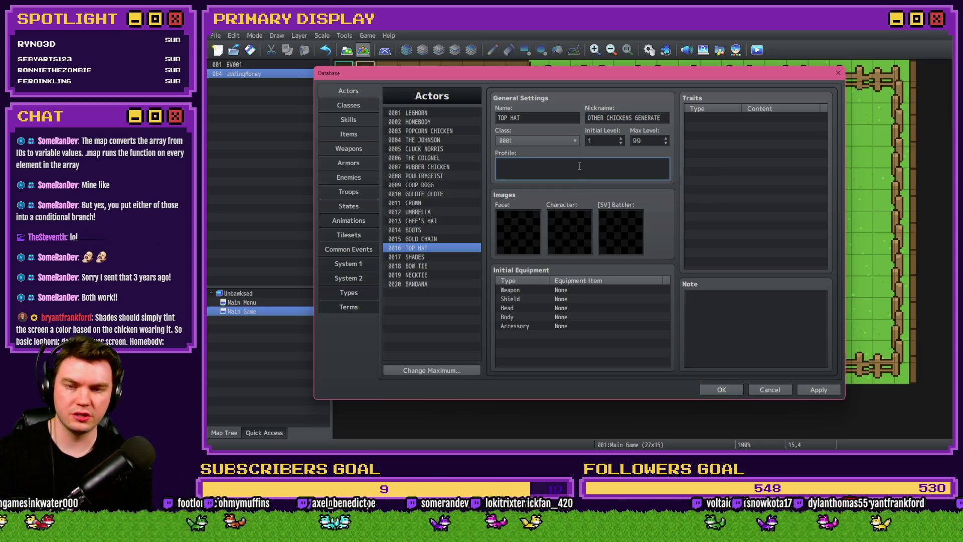
type("MORE MONEY")
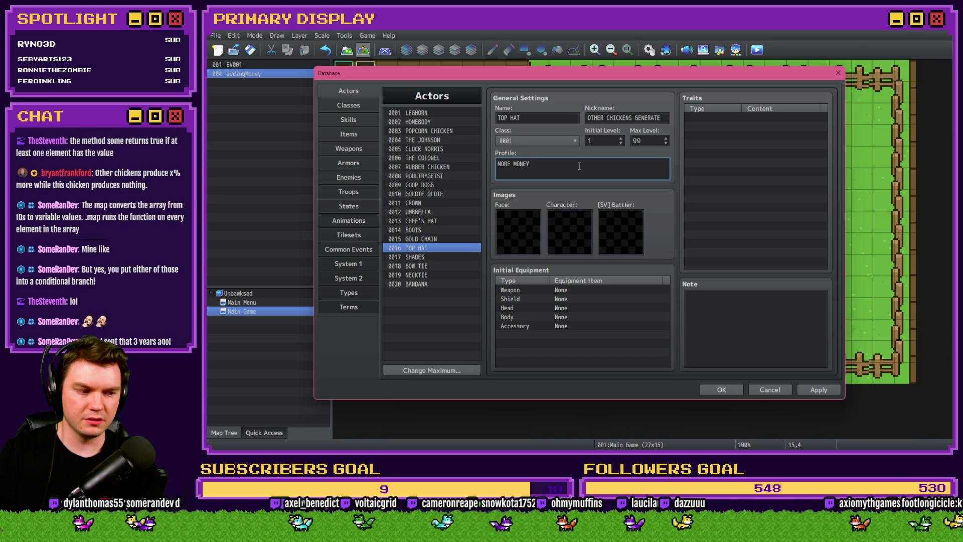
type(" WHILE THIS CH")
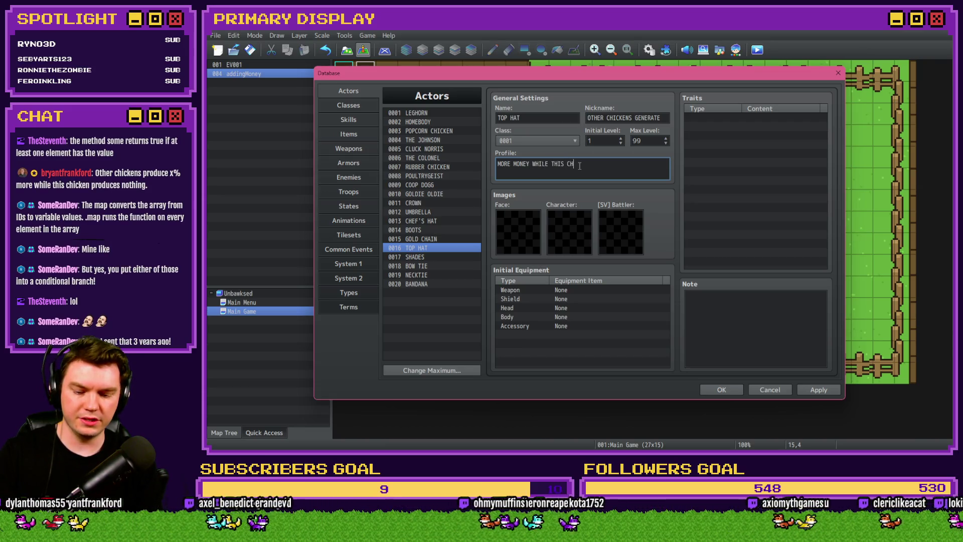
type("ICKEN PRODUCES NOTHING")
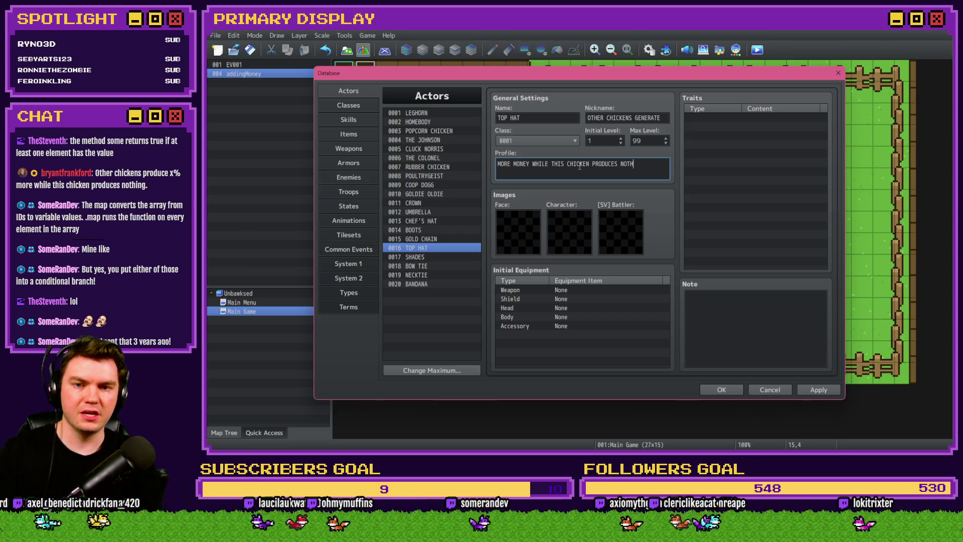
left_click(721, 389)
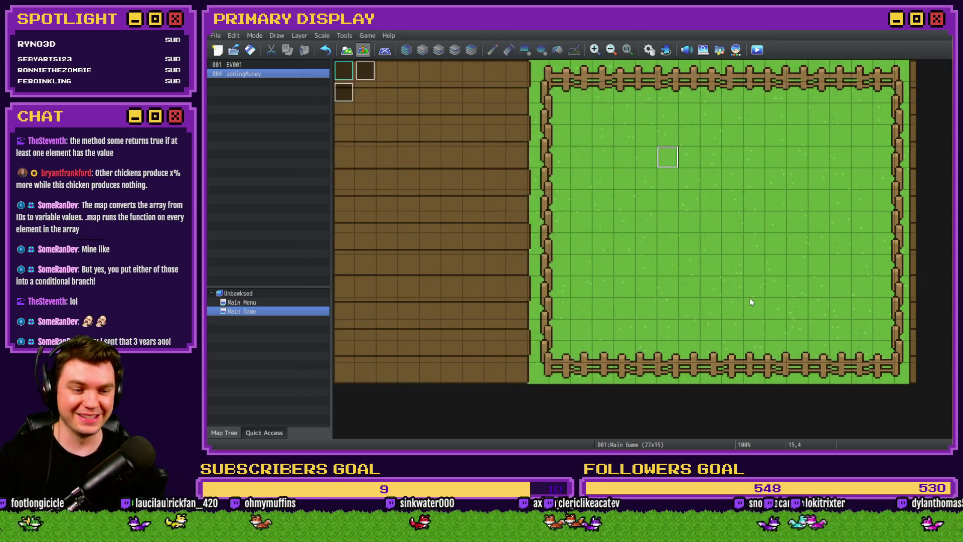
Playtest the game and cycle the Leghorn's cosmetic on the Outfits page to the Top Hat.
left_click(755, 49)
left_click(561, 245)
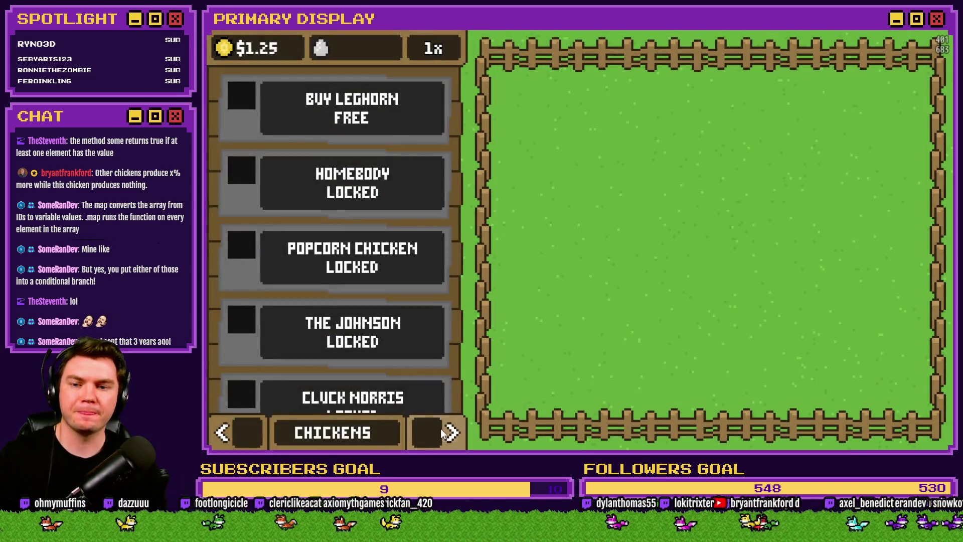
left_click(447, 433)
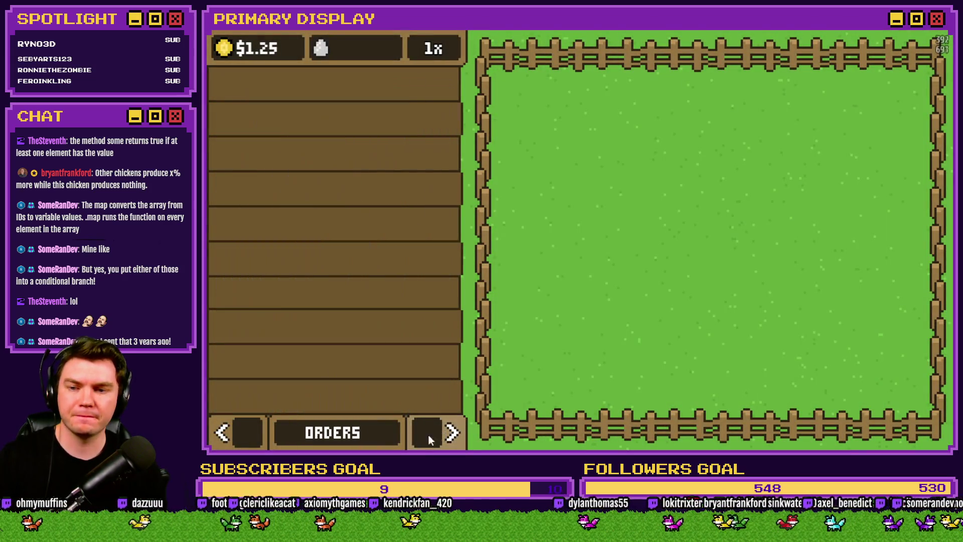
left_click(257, 425)
left_click(431, 300)
left_click(432, 300)
left_click(432, 300)
left_click(431, 300)
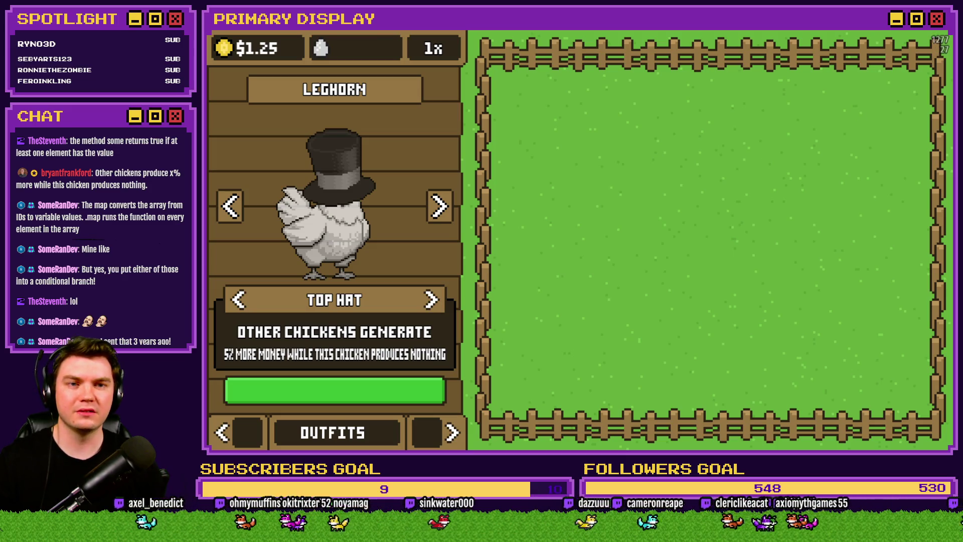
Close the playtest and reopen the Database on the Top Hat actor's nickname.
left_click(945, 32)
left_click(667, 50)
left_click(632, 118)
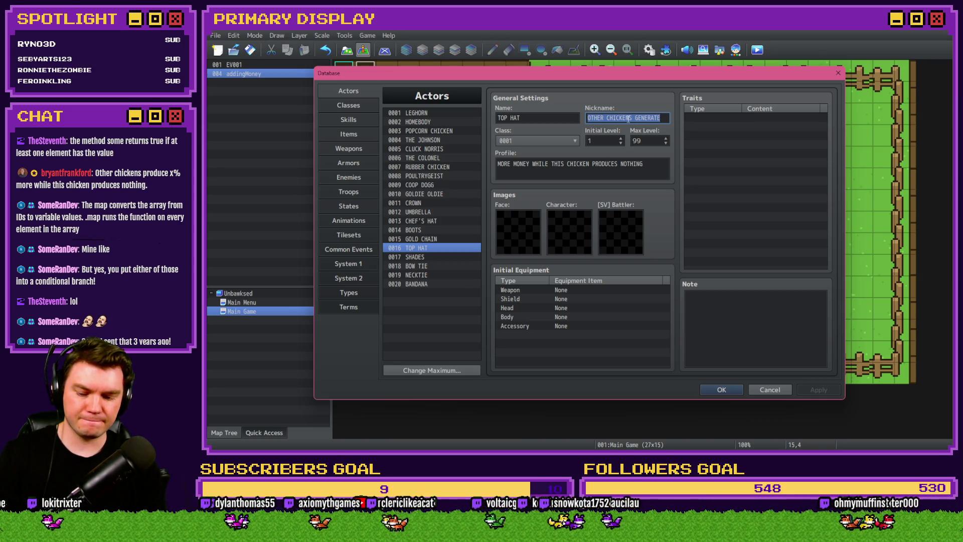
Change the Top Hat nickname to ALL OTHER CHICKENS, then to OTHER CHICKENS PRODUCE.
type("ALL OTHER CHICKENS")
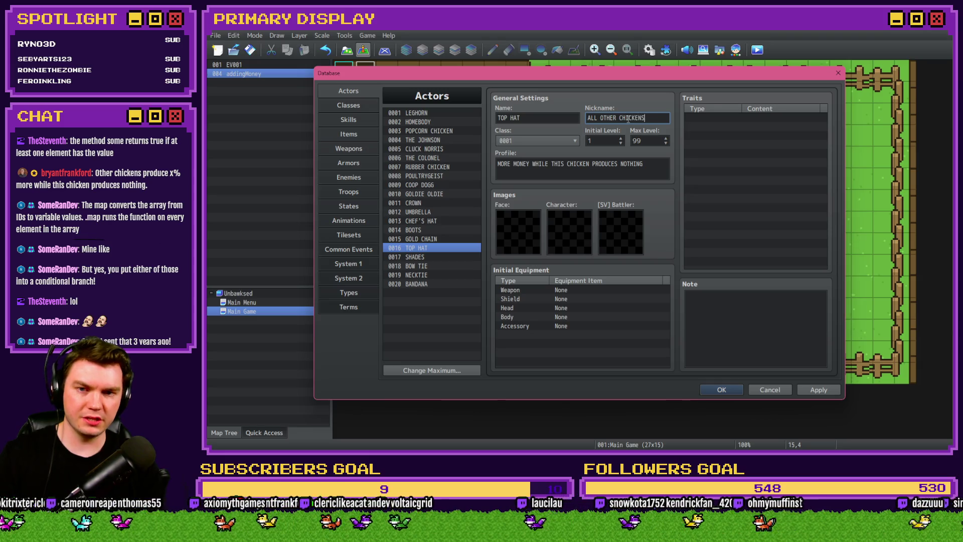
left_click_drag(645, 164, 477, 165)
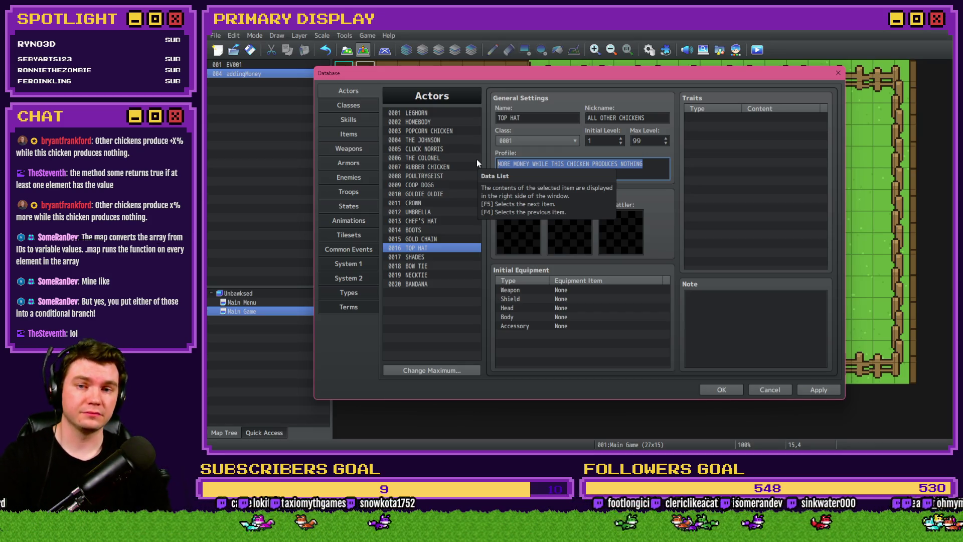
left_click(600, 119)
key("shift+Home")
key("BackSpace")
left_click(659, 120)
type("PRODUCE")
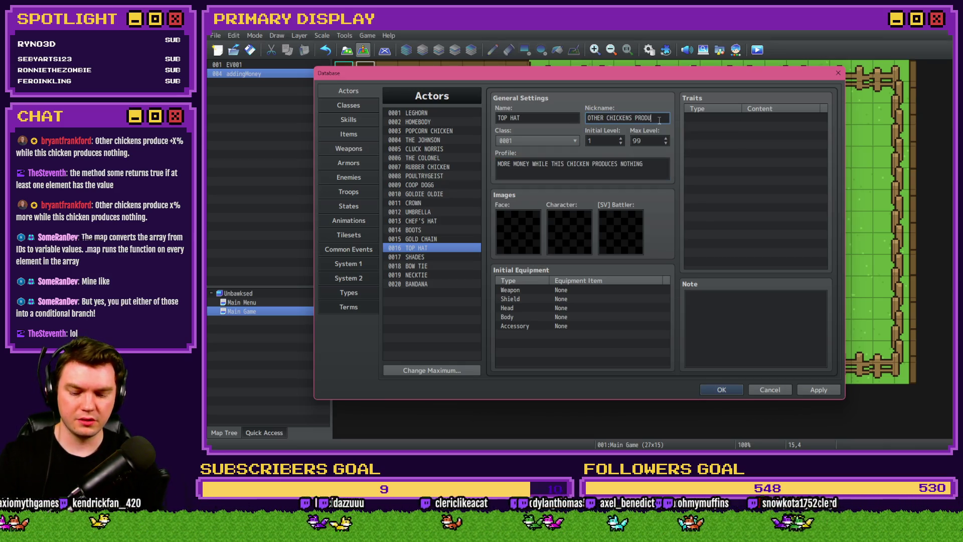
Clear the Top Hat actor's profile text entirely.
left_click(499, 165)
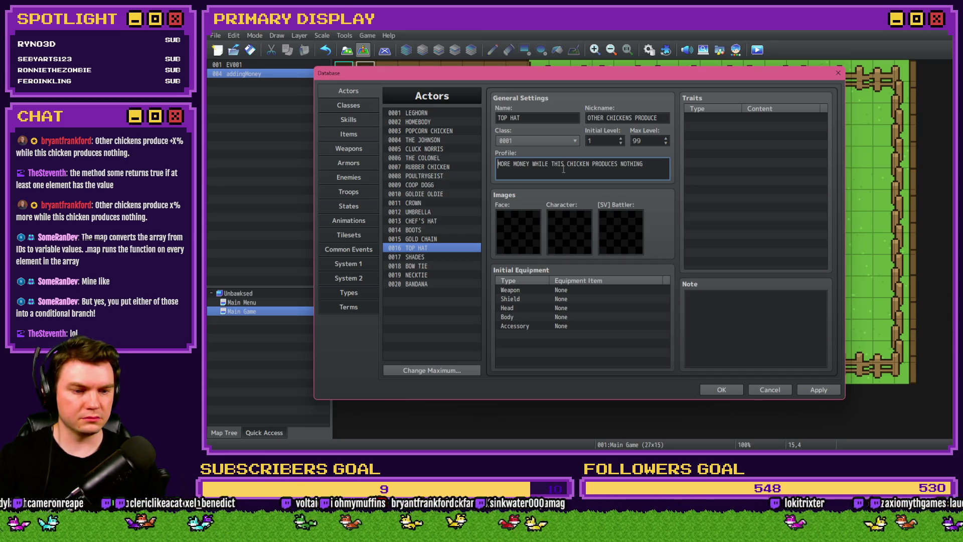
key("ctrl+a")
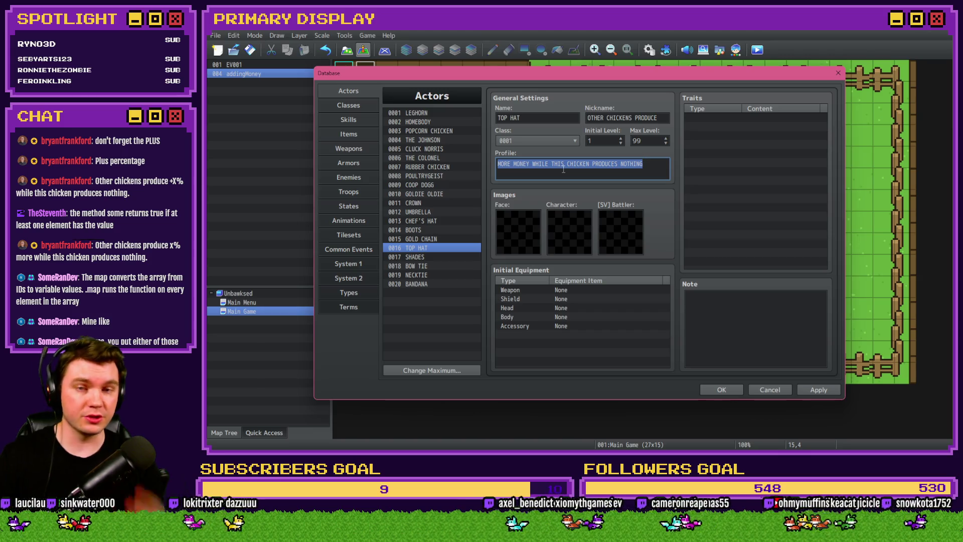
key("BackSpace")
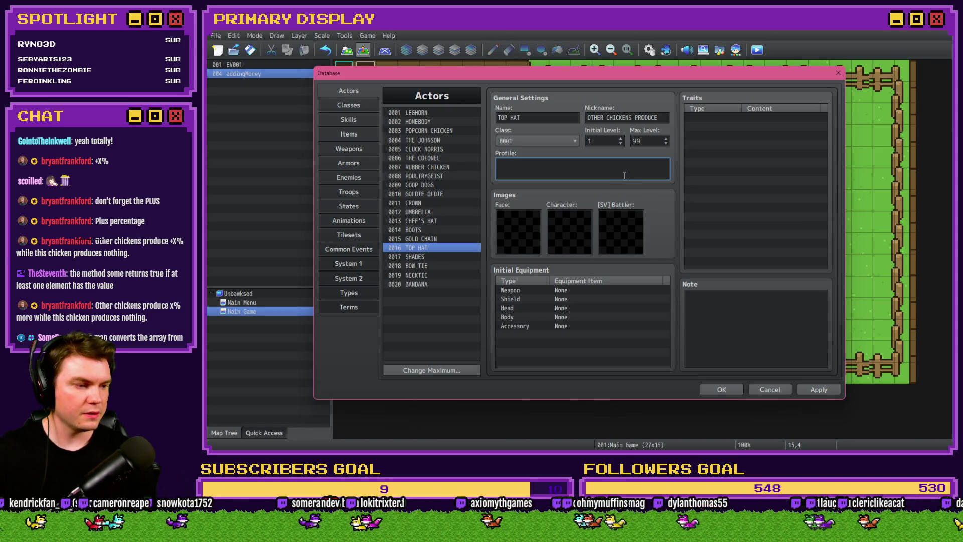
type("+")
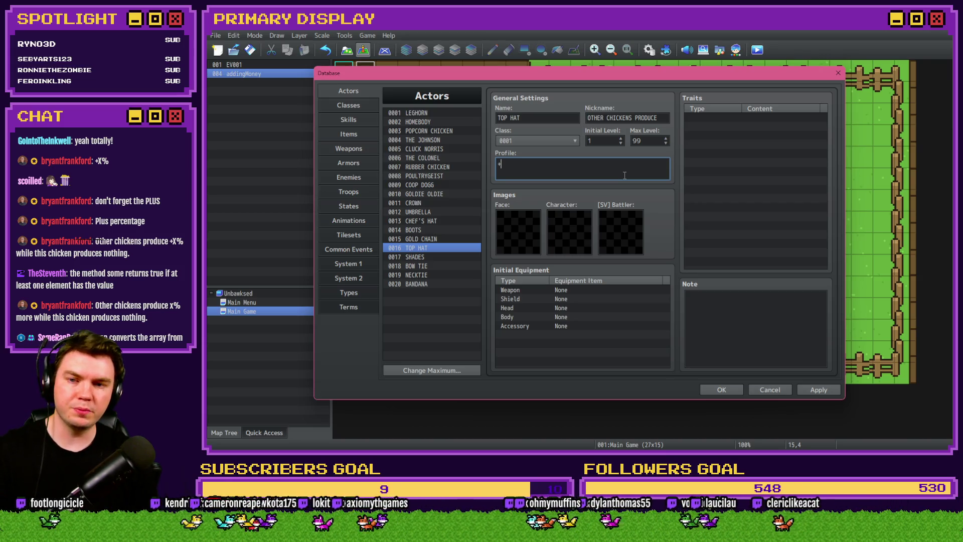
key("BackSpace")
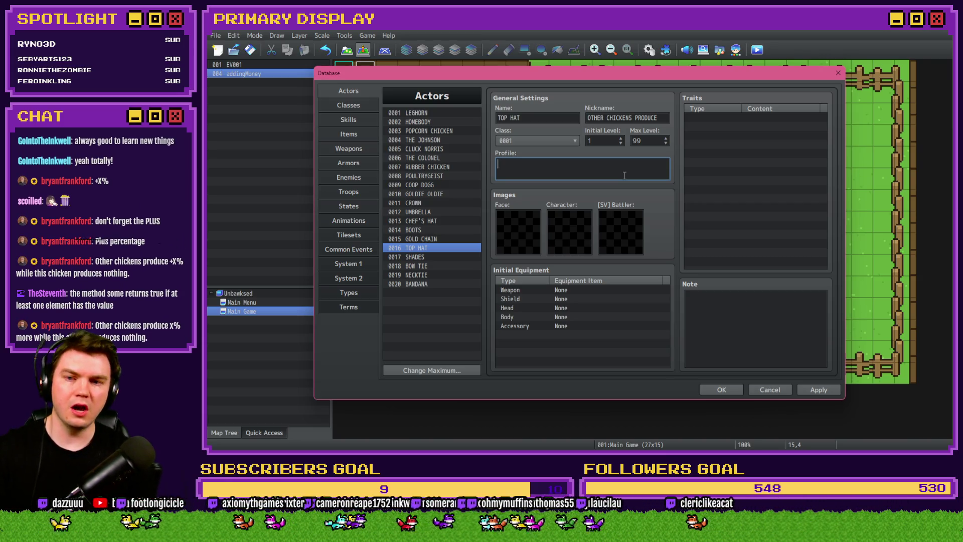
triple_click(663, 117)
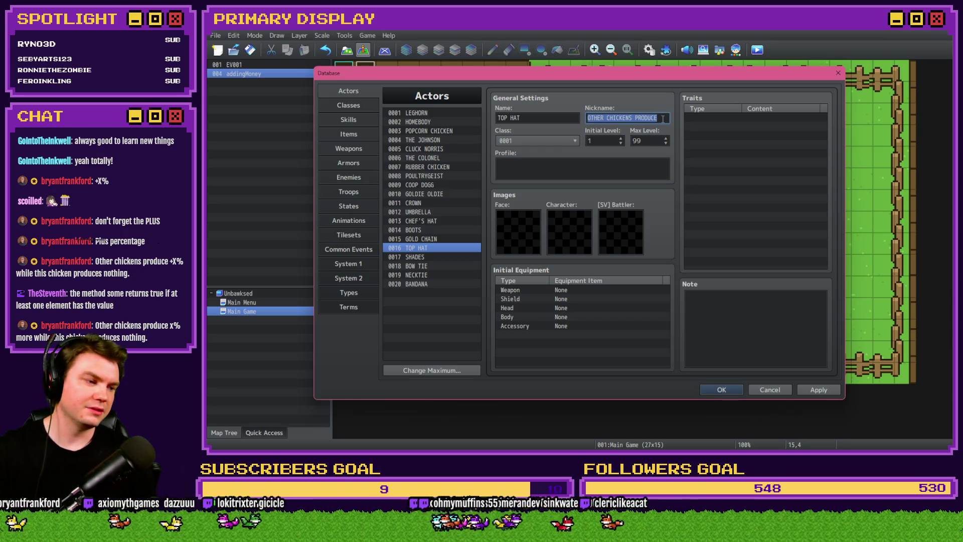
left_click(663, 119)
type("+")
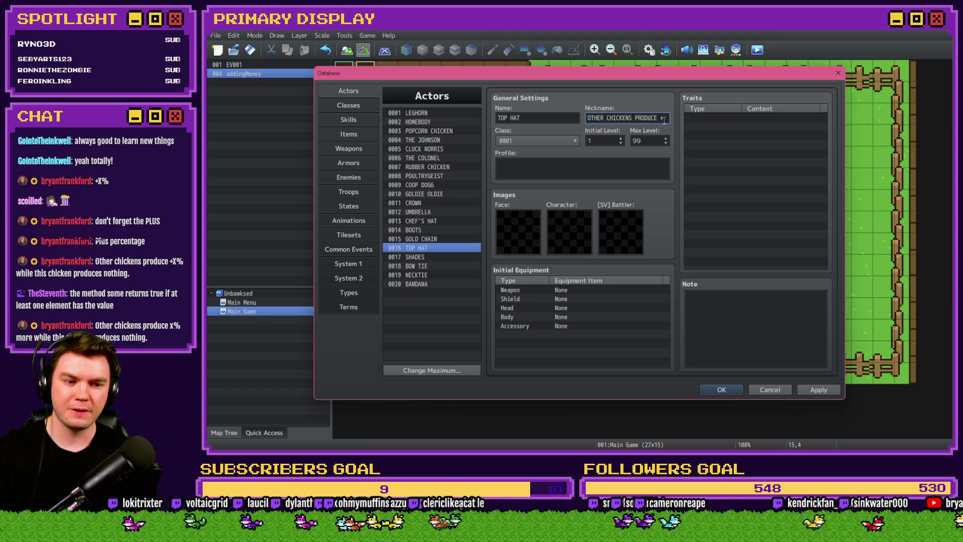
key("BackSpace")
key("BackSpace")
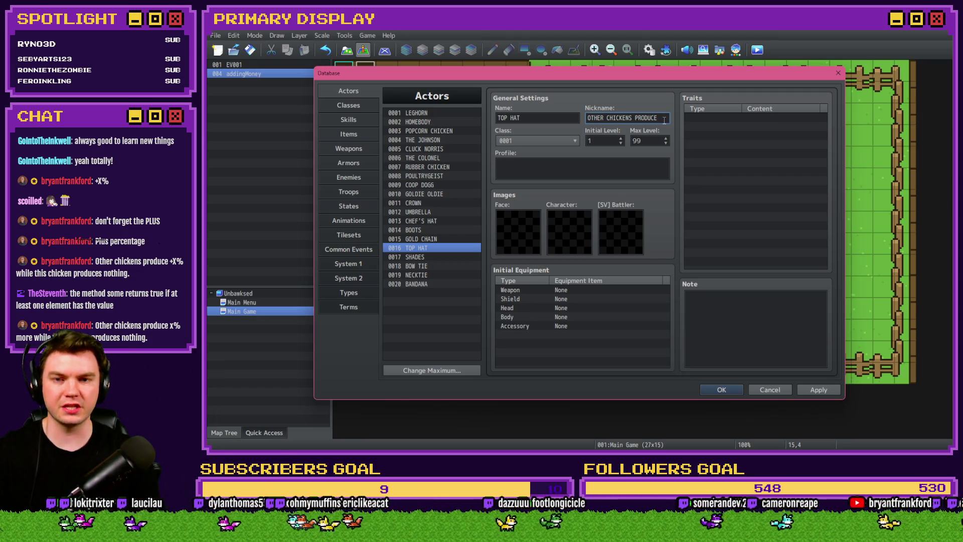
left_click(537, 164)
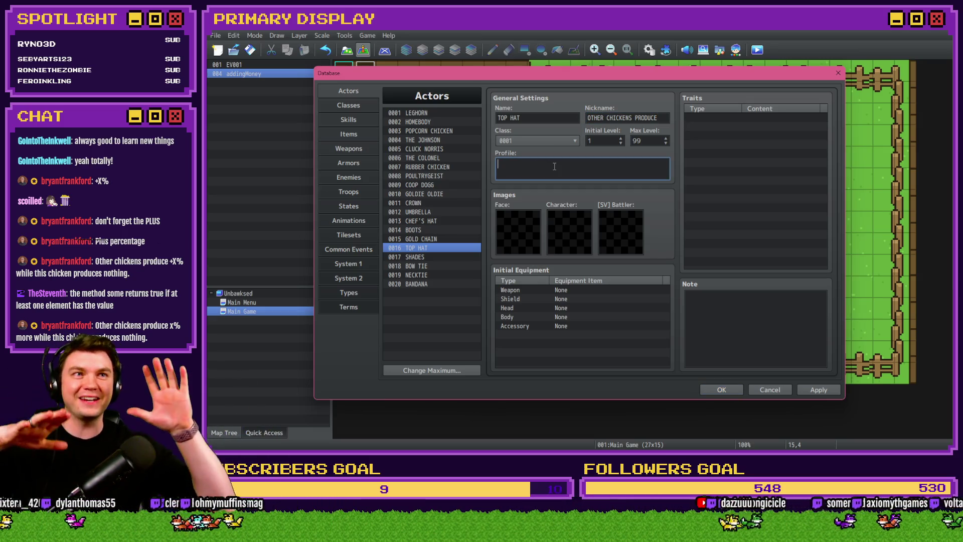
triple_click(628, 122)
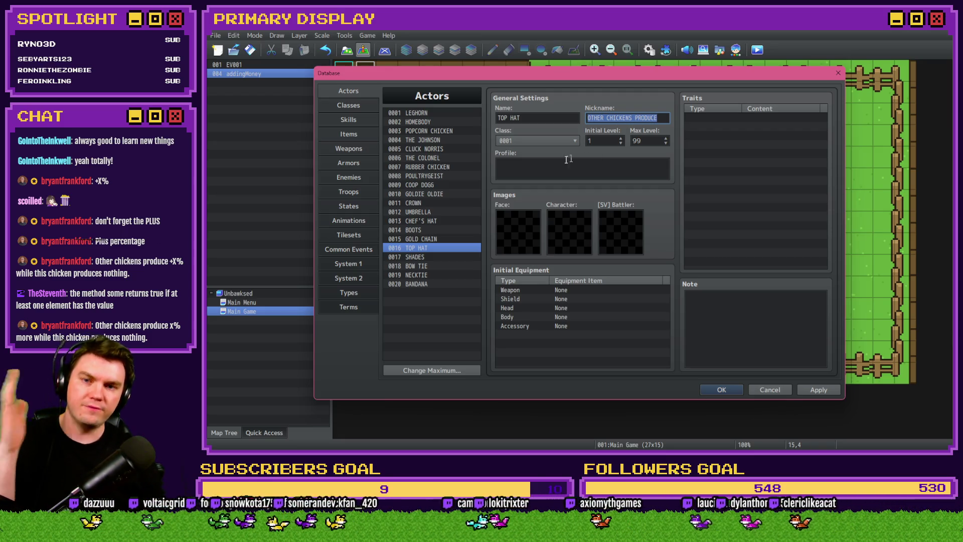
left_click(509, 169)
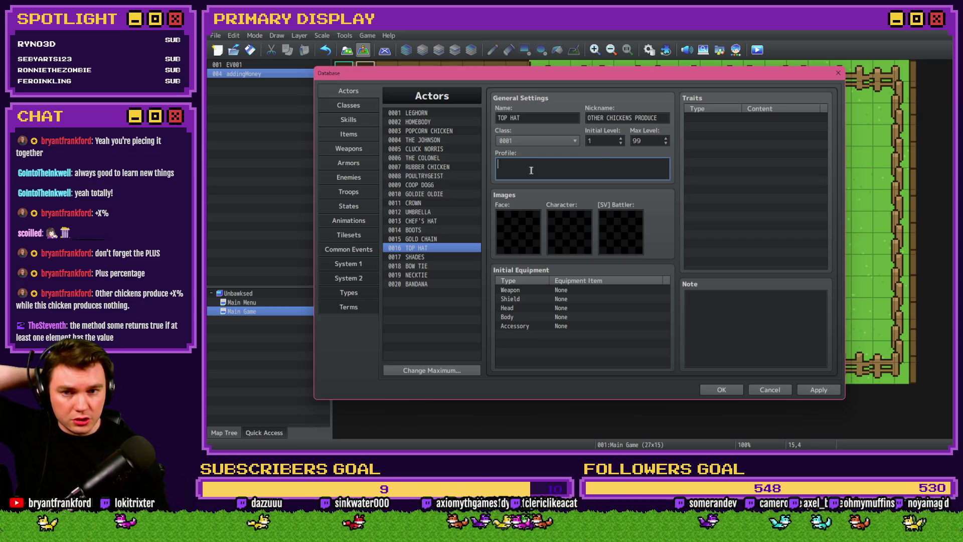
left_click(664, 118)
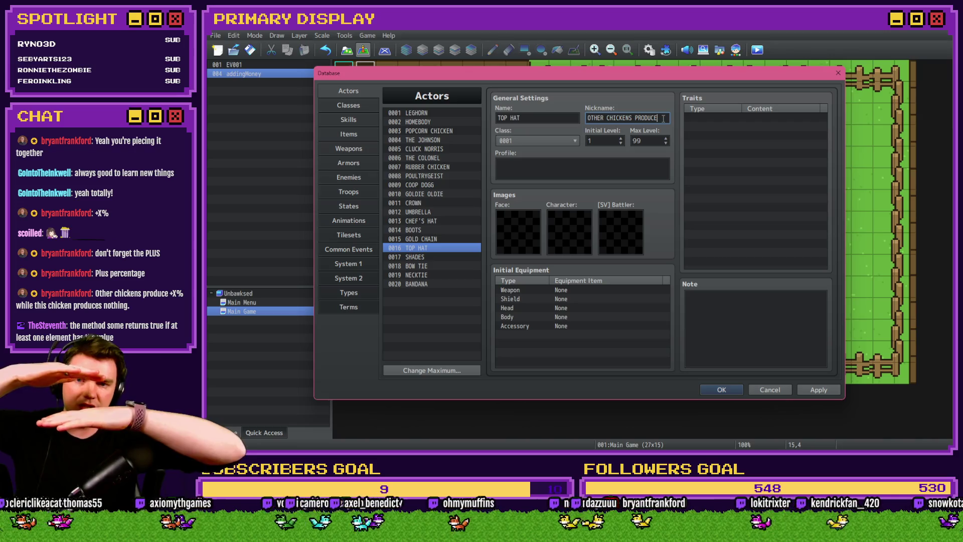
Return to the empty Top Hat profile field, then switch to the HUD Editor window.
left_click(635, 170)
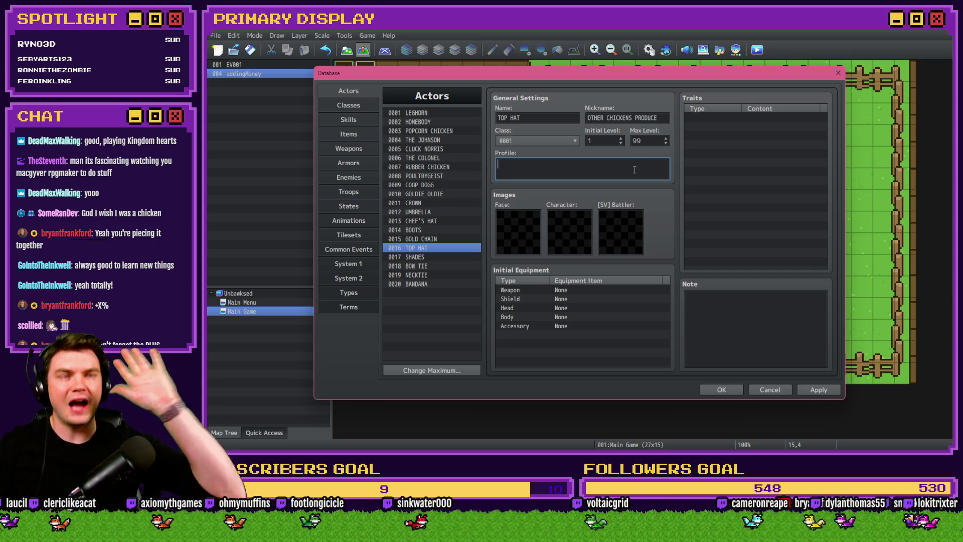
key("alt+Tab")
key("alt+Tab")
key("alt+Tab")
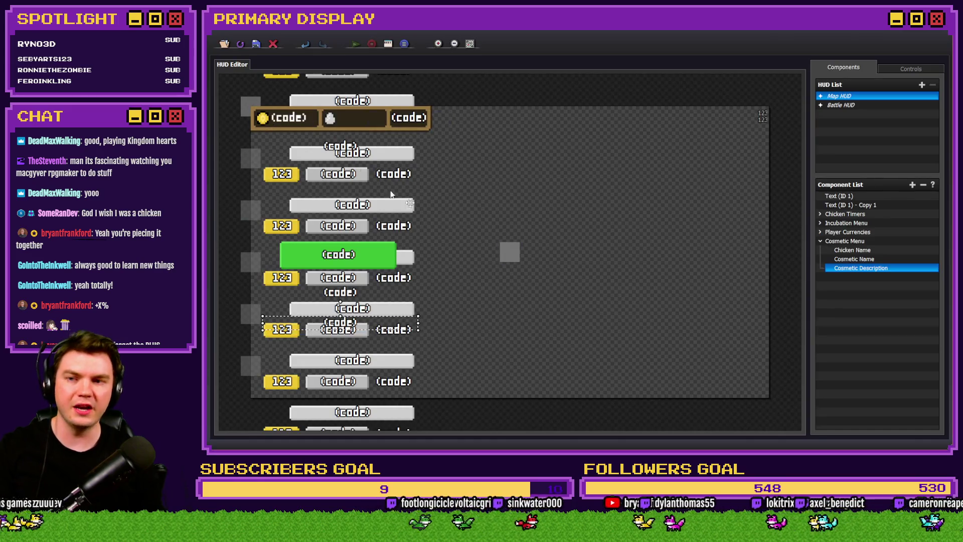
Write the TOP HAT profile as 'MORE, BUT THIS CHICKEN PRODUCES 0' and apply it.
key("alt+Tab")
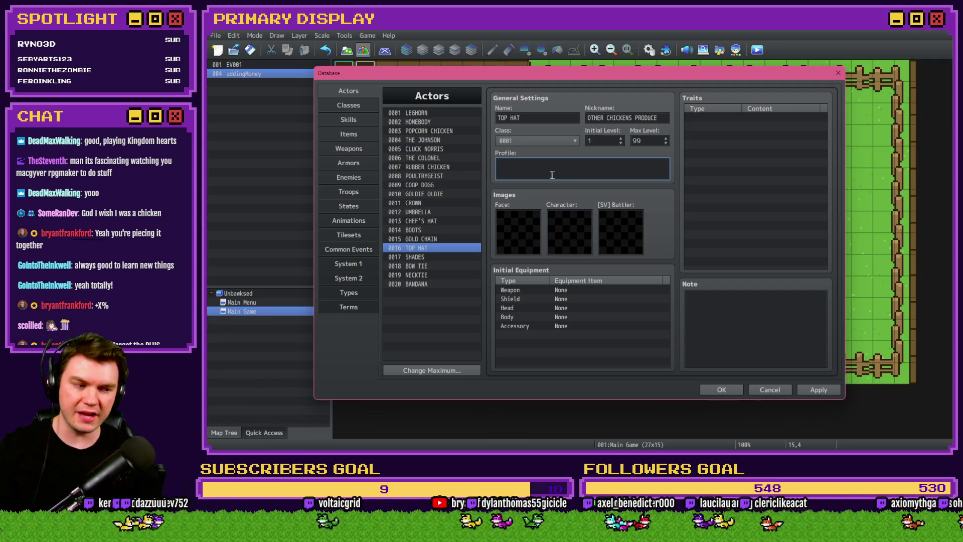
triple_click(617, 118)
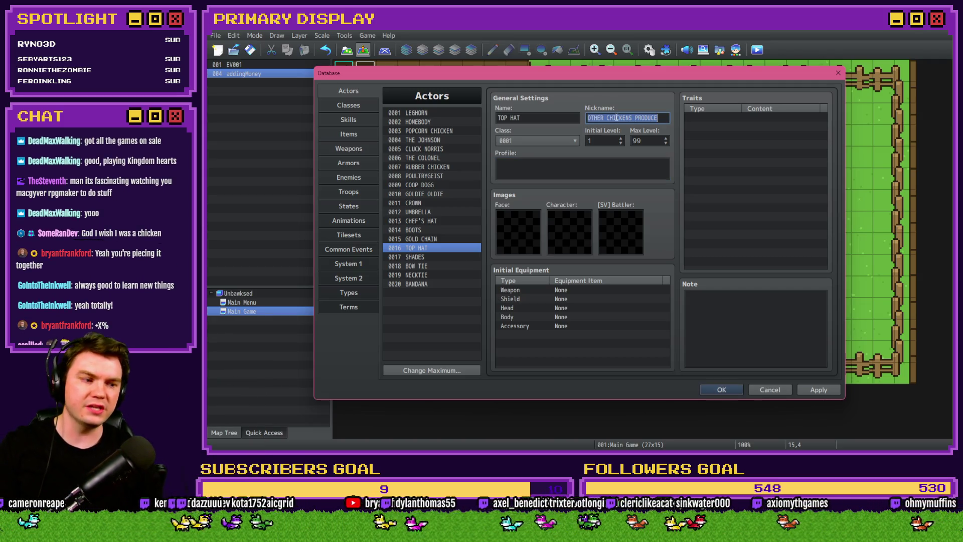
left_click(574, 170)
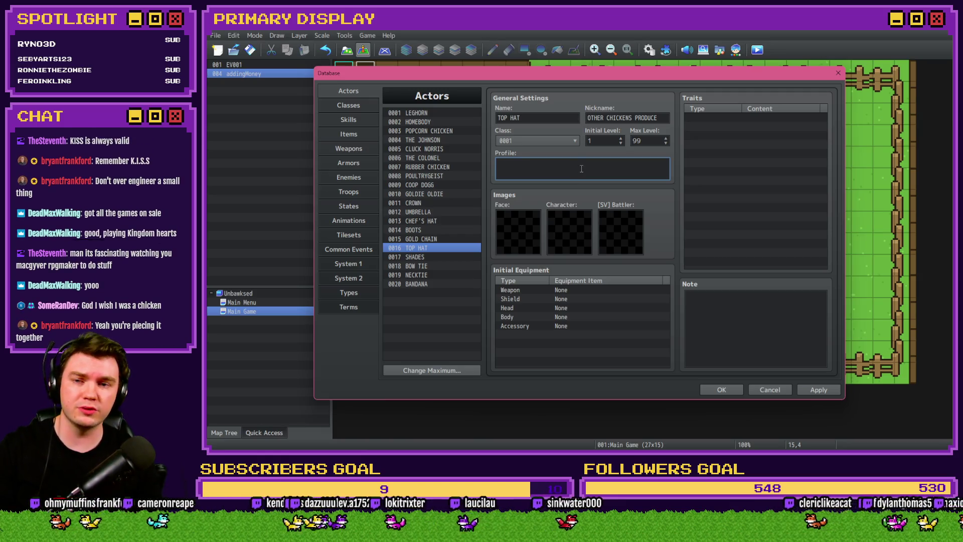
type("MORE")
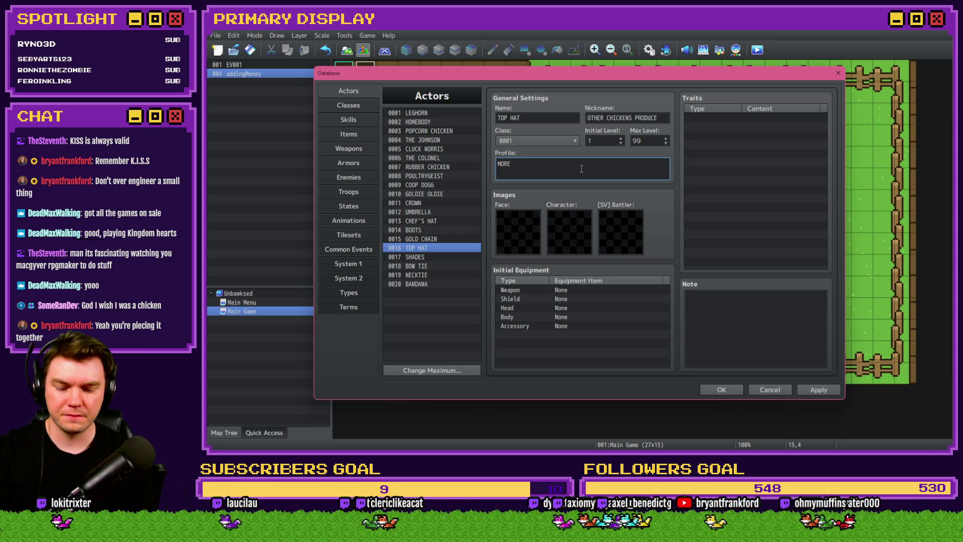
type(" BUT")
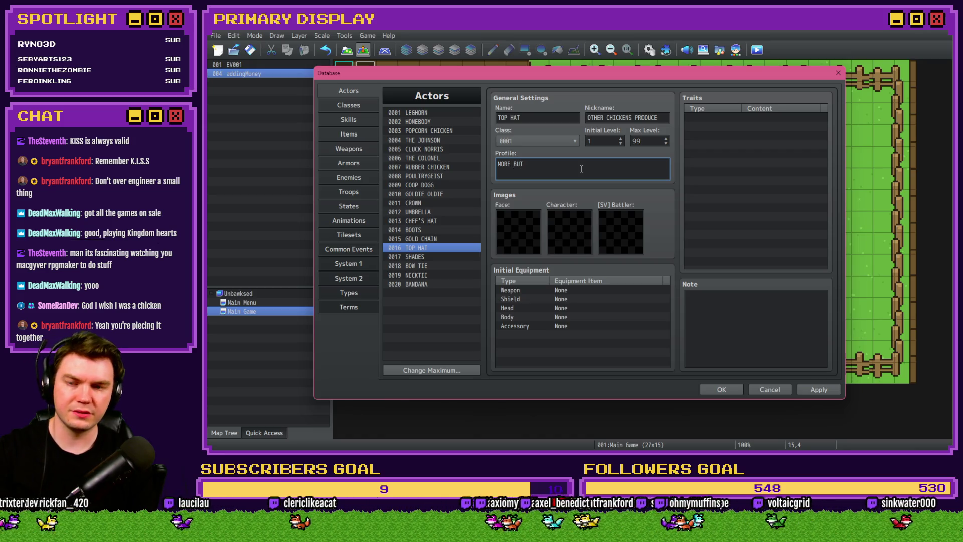
type(" THIS CHICK")
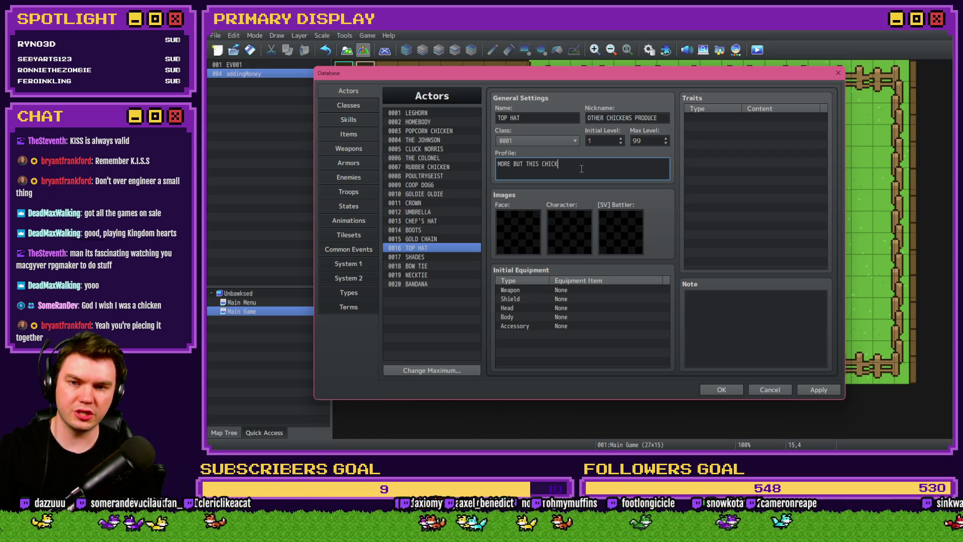
type("EN PRODUCES 0")
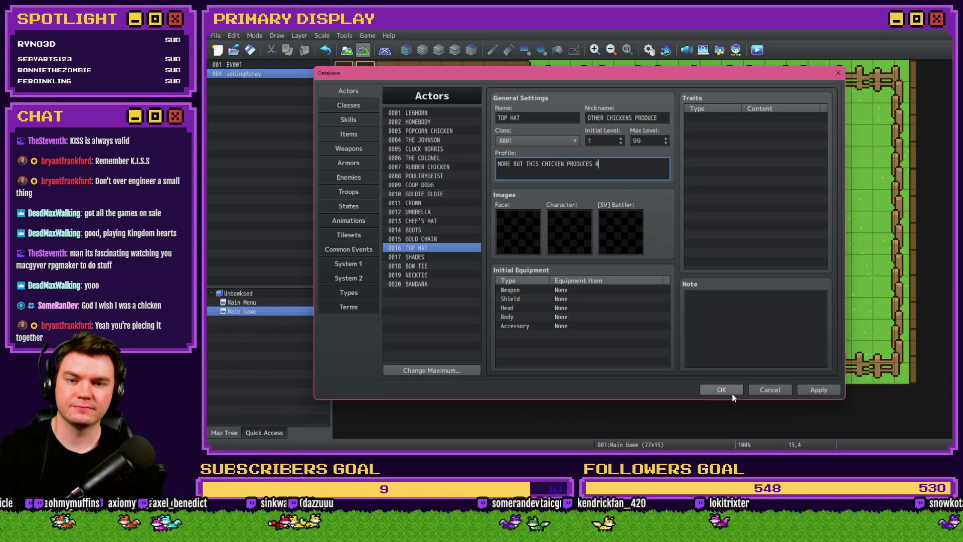
left_click(510, 164)
type(",")
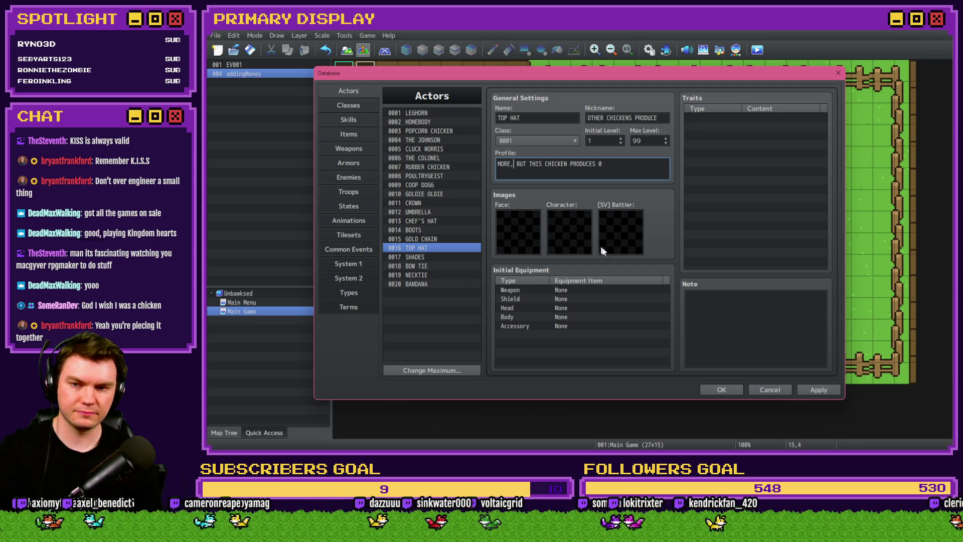
left_click(808, 389)
Close the Database, playtest with the Leghorn wearing the Top Hat, then end the game.
left_click(721, 389)
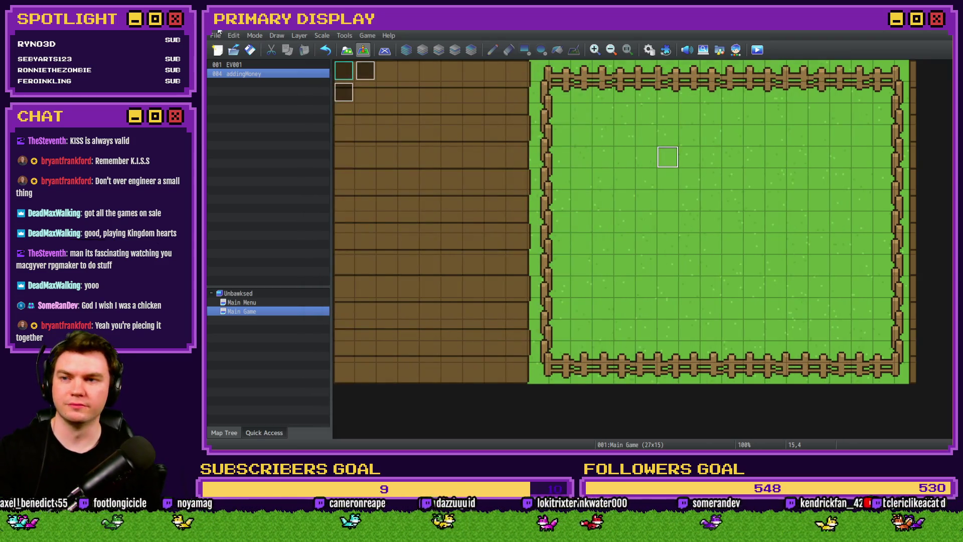
left_click(757, 50)
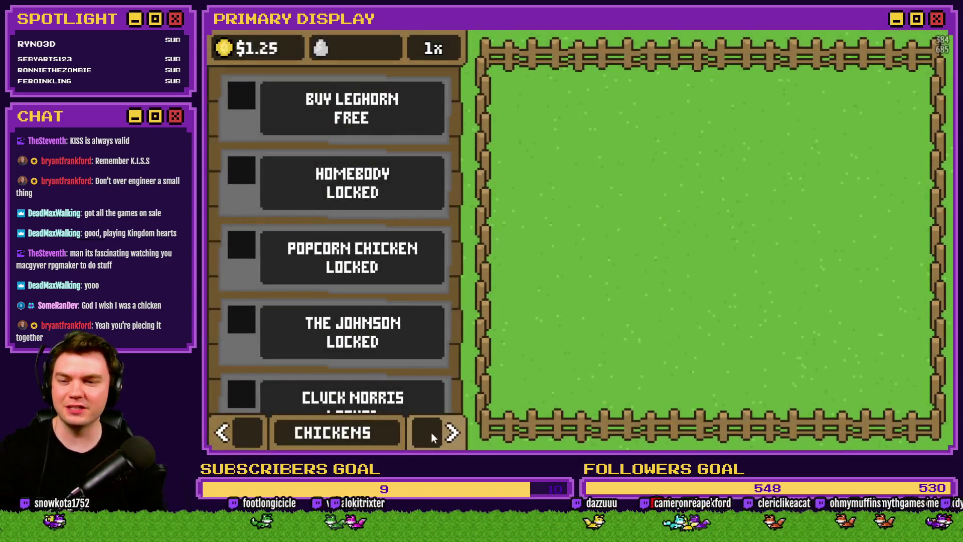
left_click(438, 430)
left_click(442, 303)
left_click(441, 303)
left_click(443, 303)
left_click(445, 304)
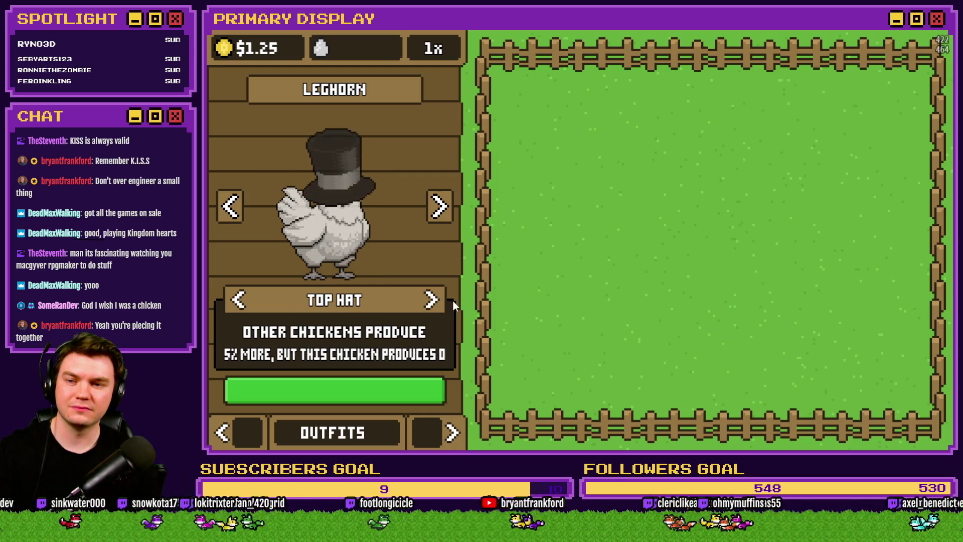
left_click(288, 308)
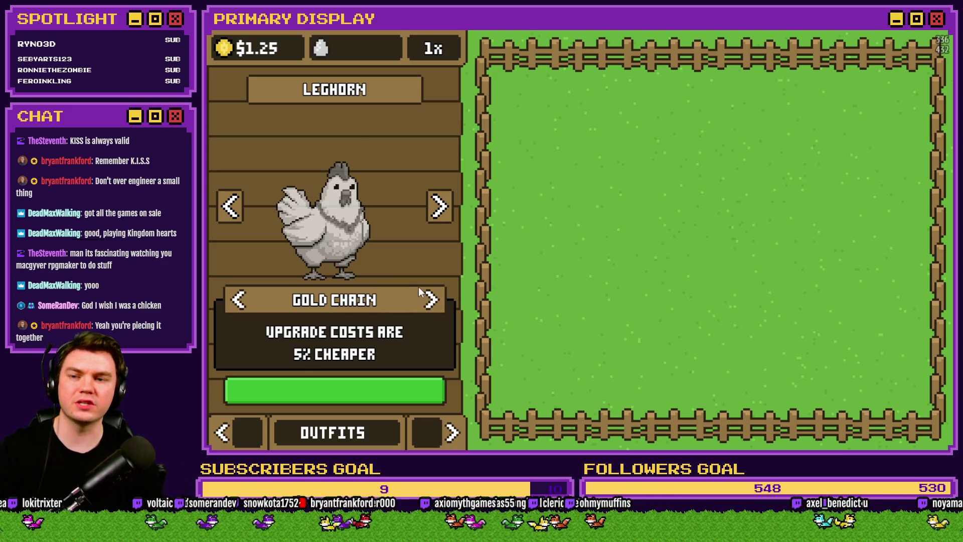
left_click(432, 301)
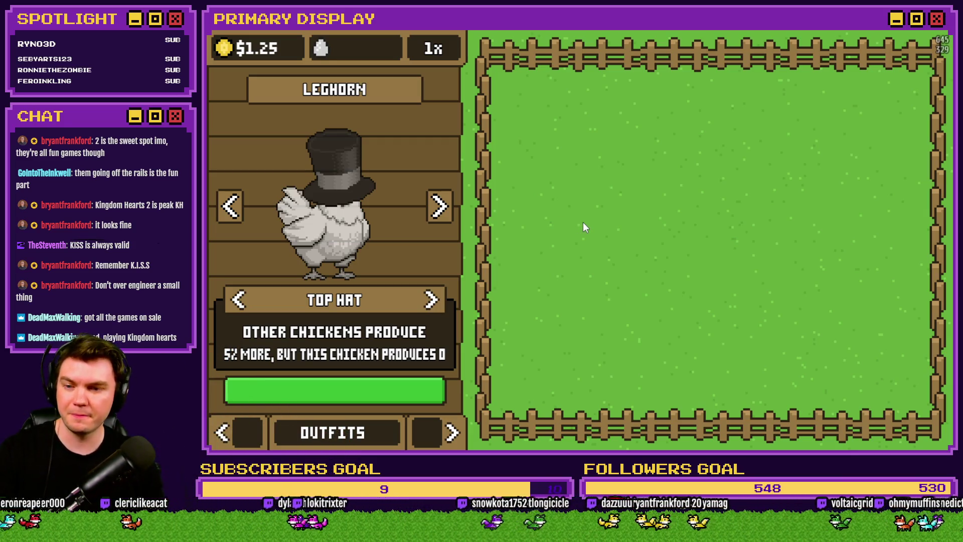
key("alt+F4")
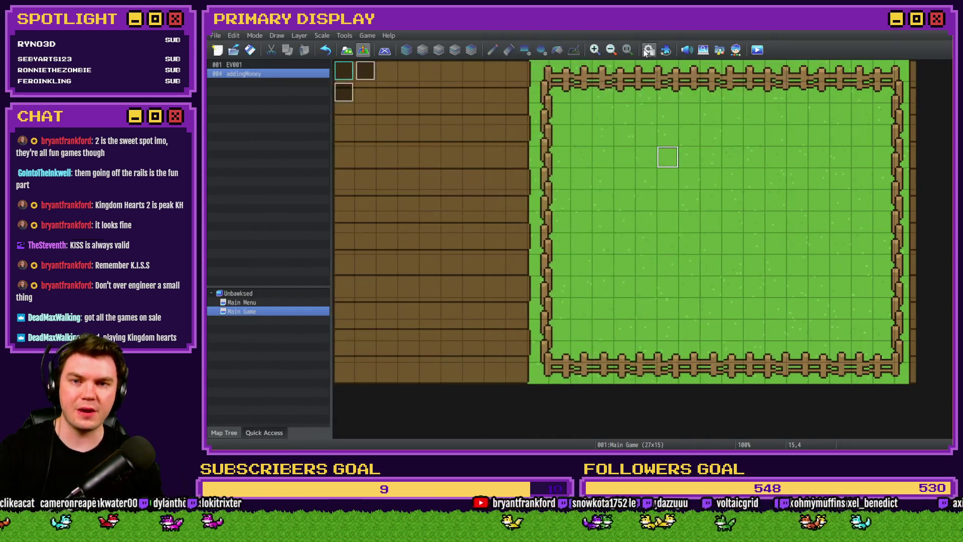
Open the Database with F9 and view actor 0017 SHADES's settings.
key("F9")
left_click(423, 257)
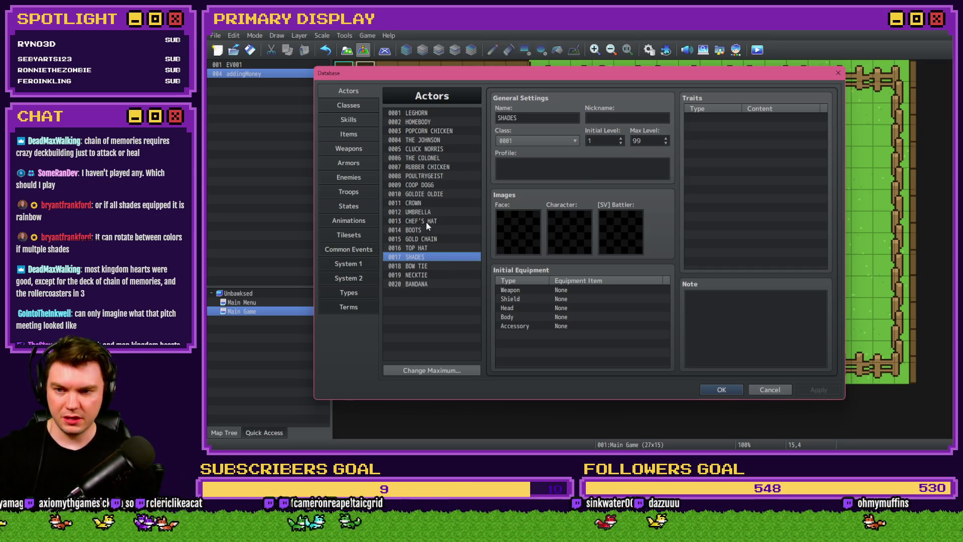
Check the CROWN and UMBRELLA actors, then open common event 0007 idleChickenMonies.
left_click(432, 203)
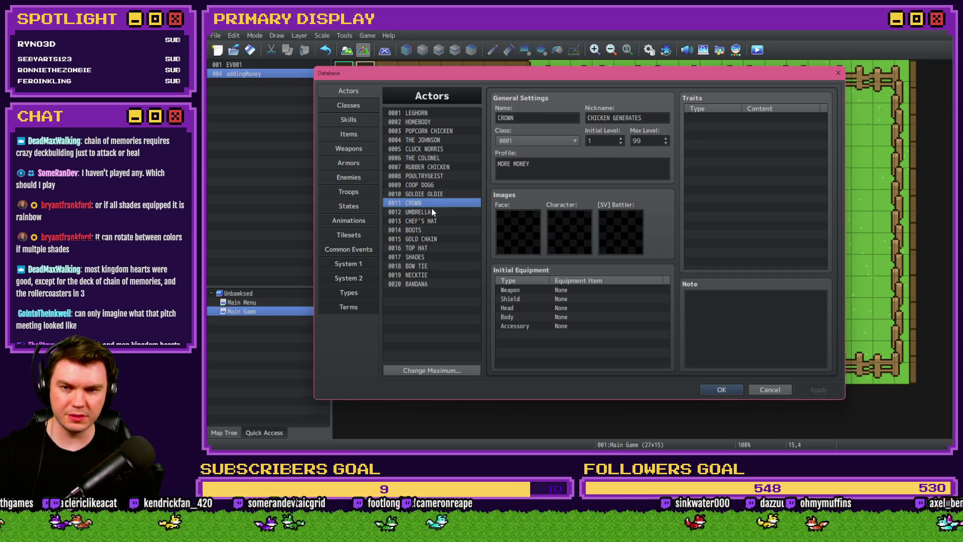
left_click(432, 212)
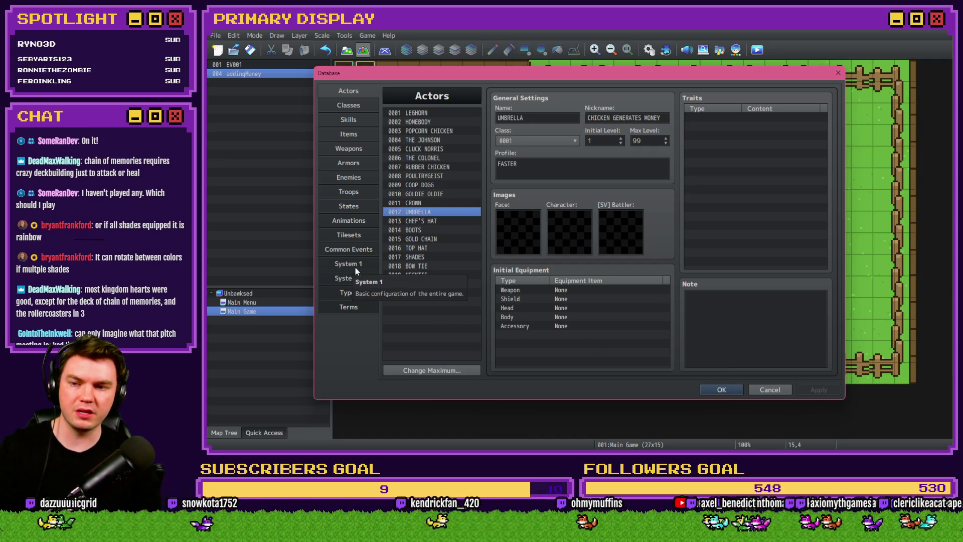
left_click(348, 249)
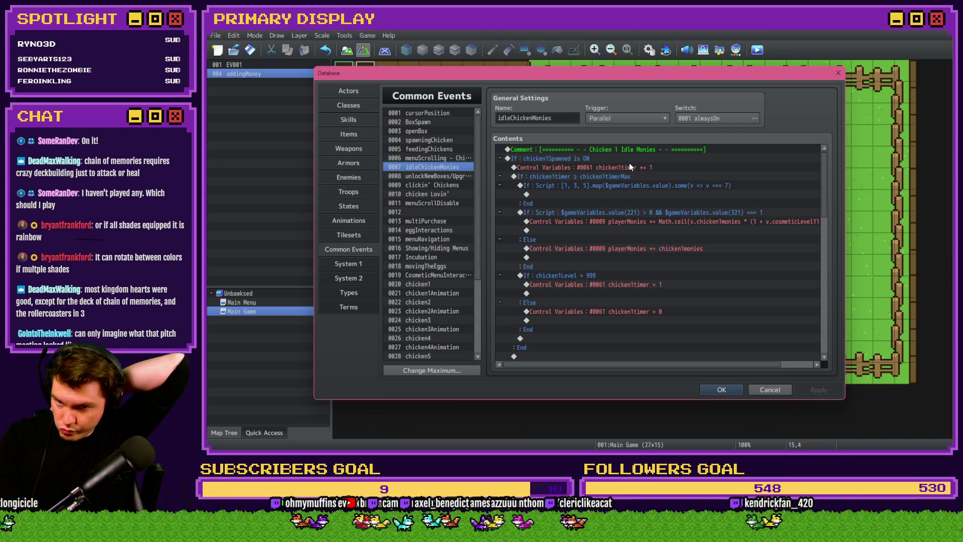
Add a 'Weaing Crown' comment in Chicken 1's crown-check branch, then collapse the Chicken 1 block.
left_click(620, 189)
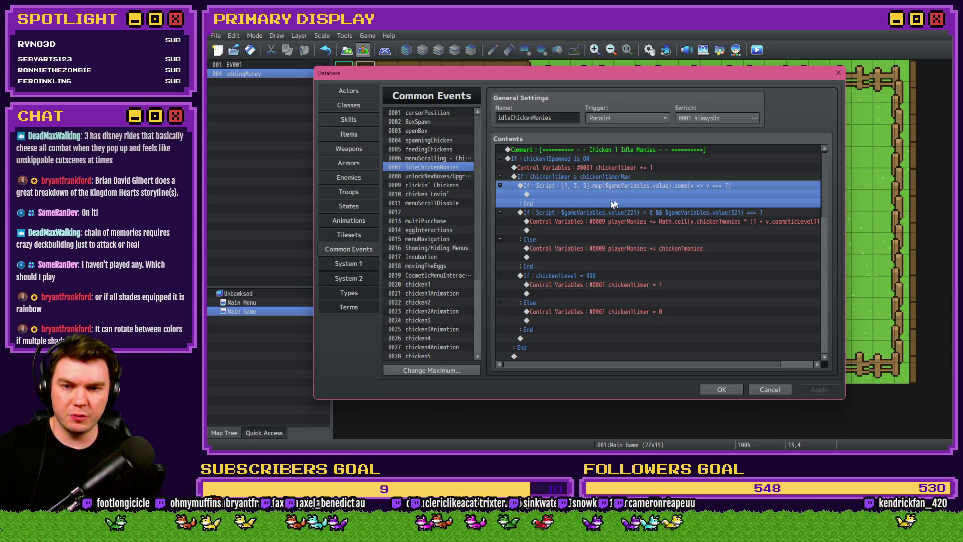
left_click(589, 215)
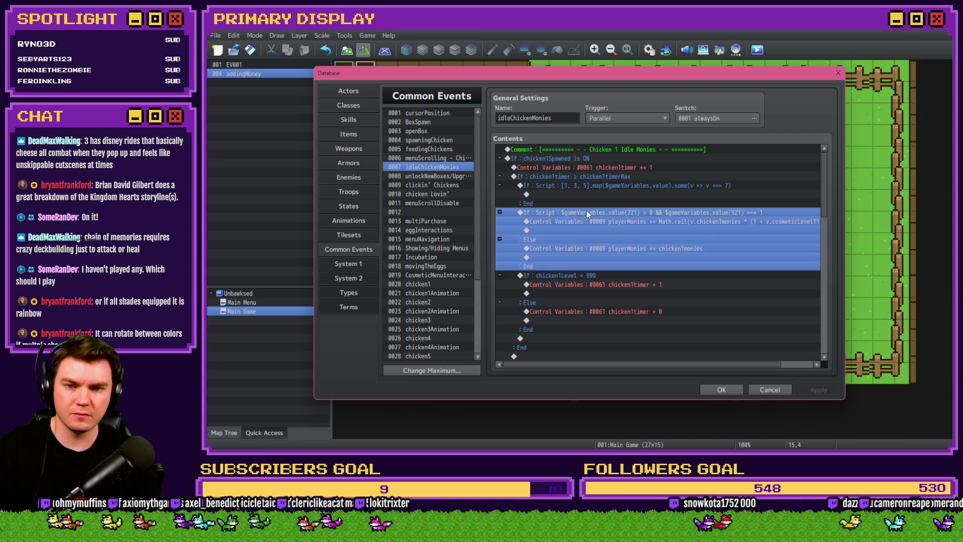
key("Insert")
left_click(761, 389)
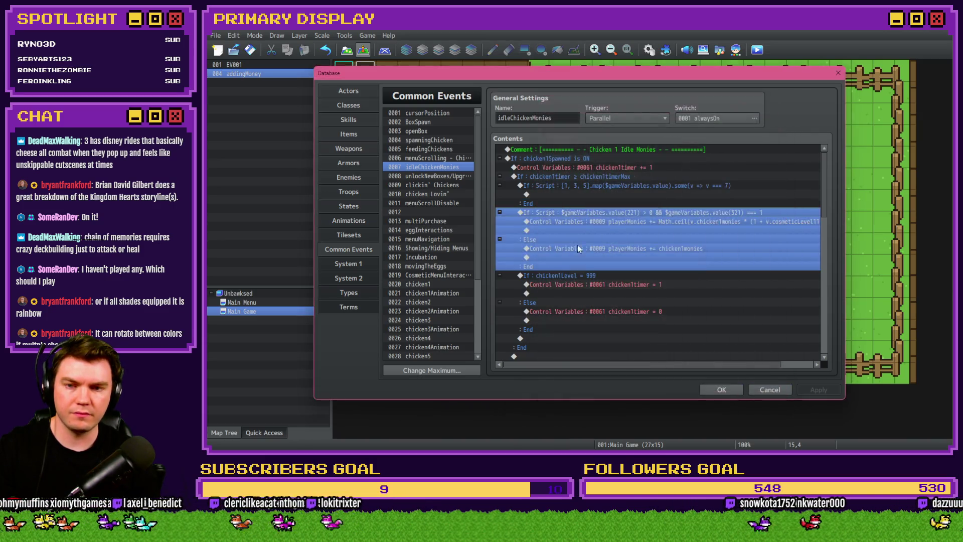
double_click(581, 198)
left_click(615, 363)
type("wEARIN")
key("BackSpace")
key("BackSpace")
key("BackSpace")
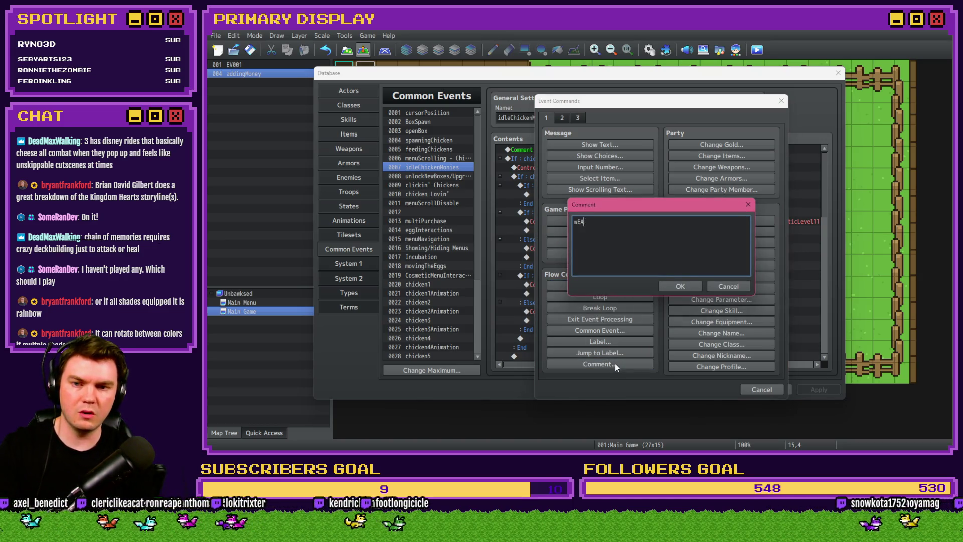
type("Weaing ")
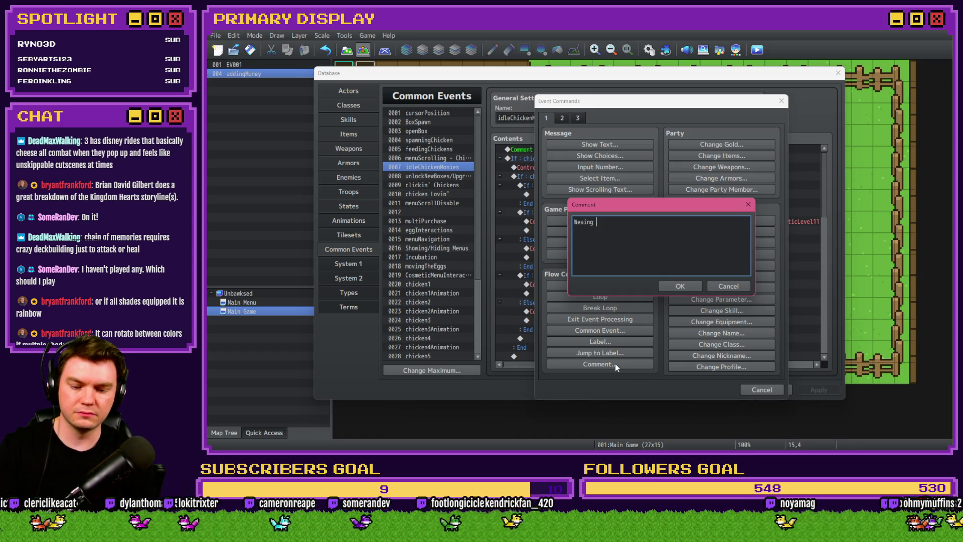
type("Crown")
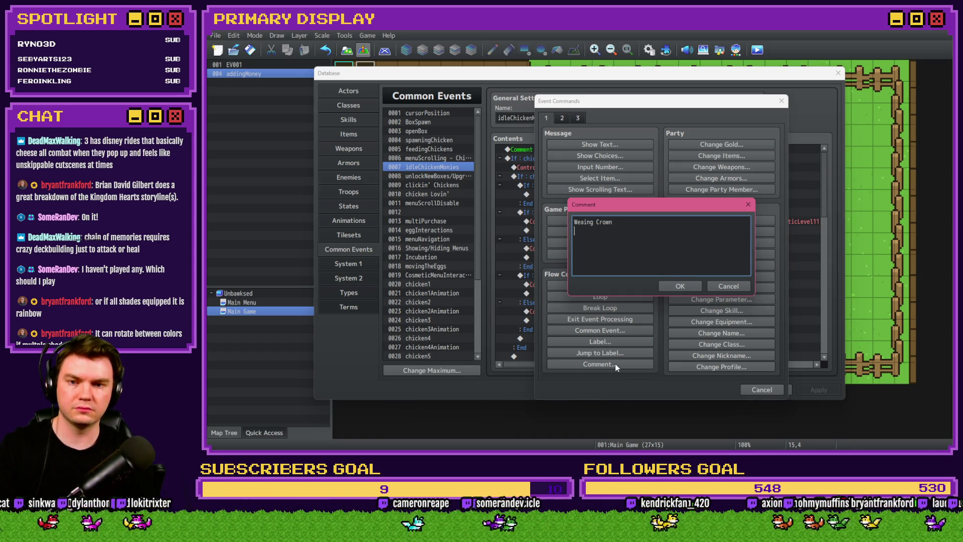
key("ctrl+Return")
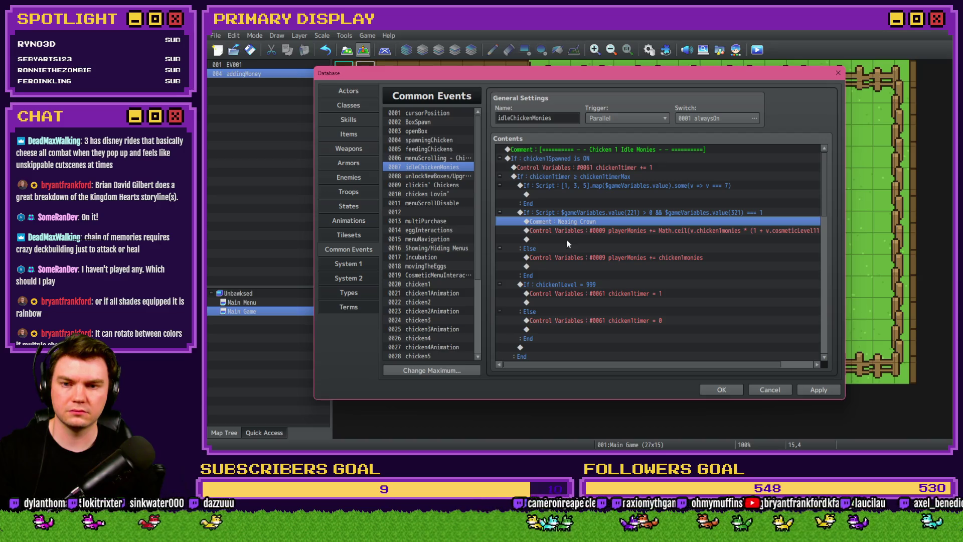
left_click(499, 158)
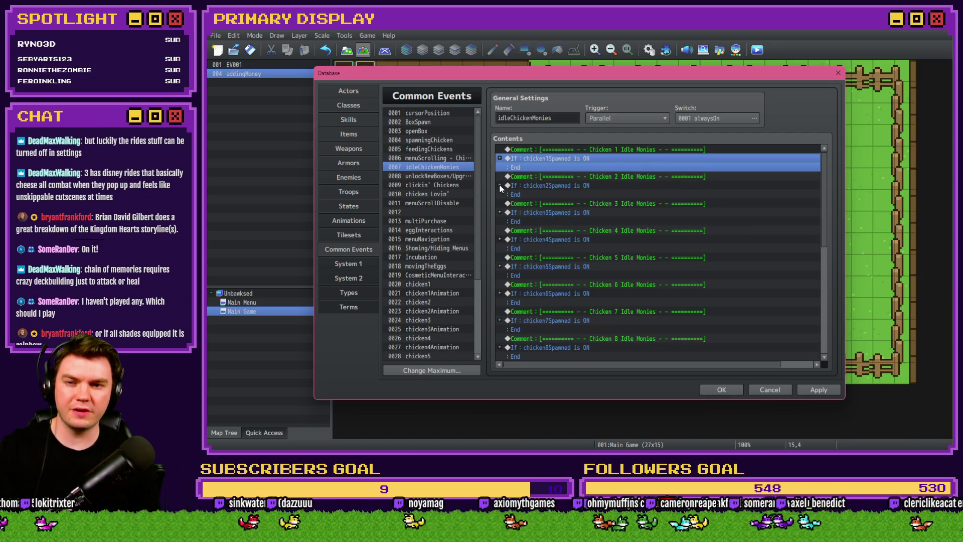
Expand the Chicken 2 and 3 blocks and select their Math.ceil money lines.
left_click(499, 184)
left_click(601, 245)
key("Down")
key("Down")
key("Down")
key("Up")
key("Up")
key("Up")
left_click(600, 224)
scroll(534, 244, "down", 6)
left_click(500, 239)
scroll(512, 239, "down", 2)
left_click(597, 213)
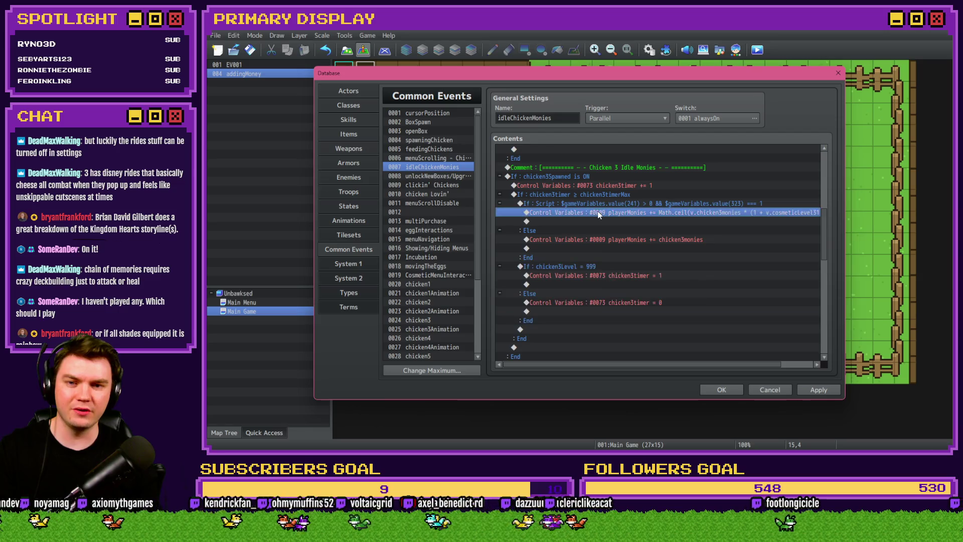
Expand Chickens 4 to 6, selecting the Chicken 4 and 5 money lines and Chicken 6's level check.
scroll(579, 248, "down", 3)
left_click(501, 230)
left_click(603, 184)
scroll(538, 246, "down", 3)
left_click(501, 284)
scroll(576, 238, "down", 3)
left_click(595, 203)
scroll(576, 227, "down", 1)
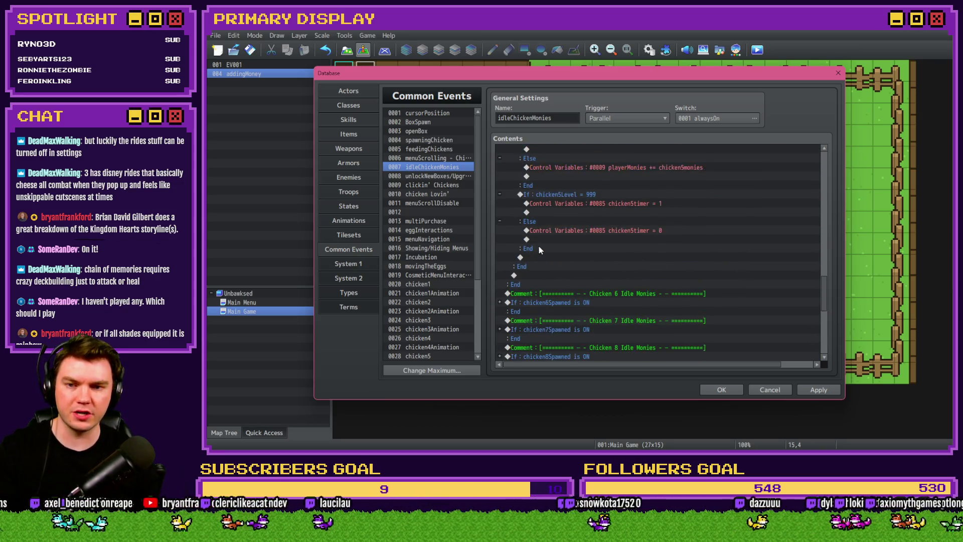
left_click(501, 176)
scroll(556, 243, "down", 2)
left_click(552, 212)
scroll(572, 188, "down", 3)
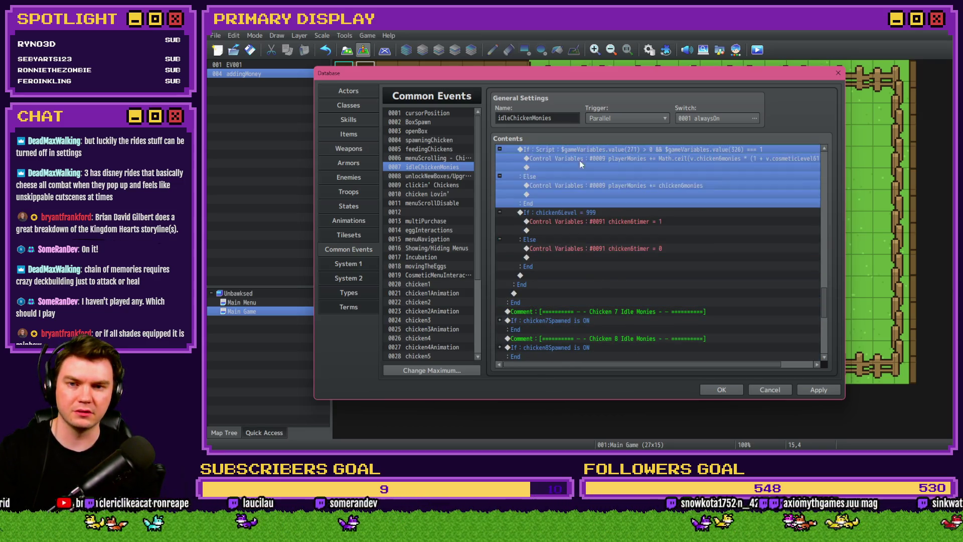
Expand Chickens 7 to 9 and select Chicken 10's crown-bonus money line.
left_click(499, 284)
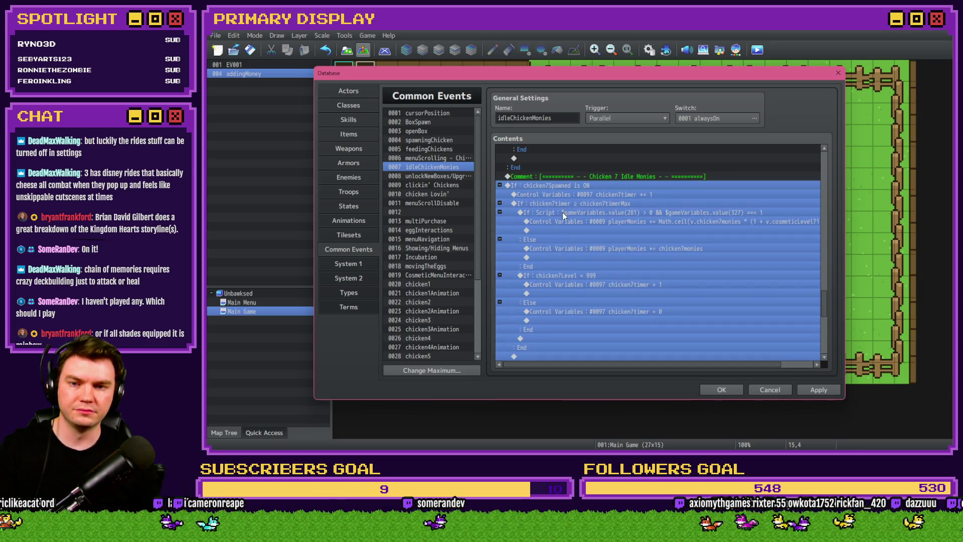
left_click(565, 216)
scroll(552, 236, "down", 3)
left_click(501, 312)
left_click(599, 196)
scroll(592, 205, "down", 3)
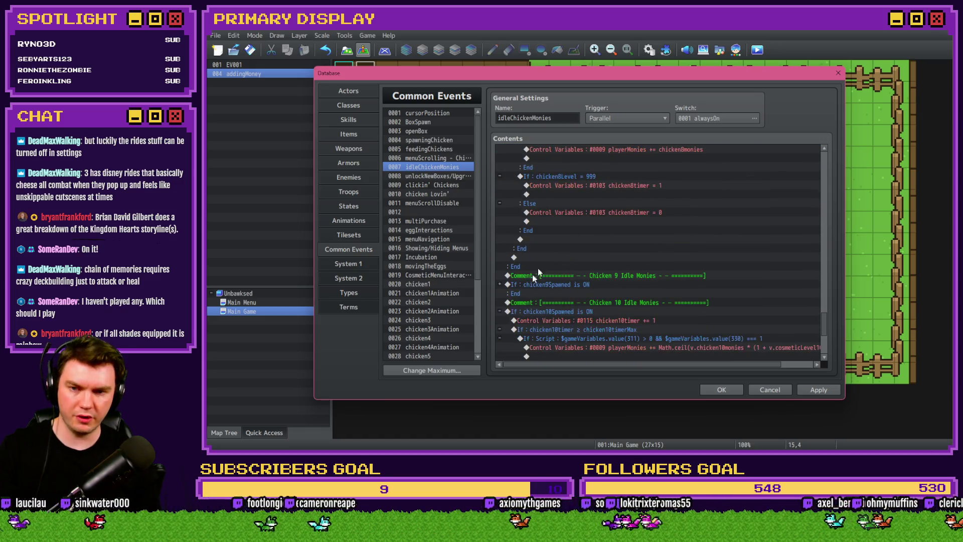
left_click(500, 285)
left_click(617, 215)
scroll(616, 218, "down", 5)
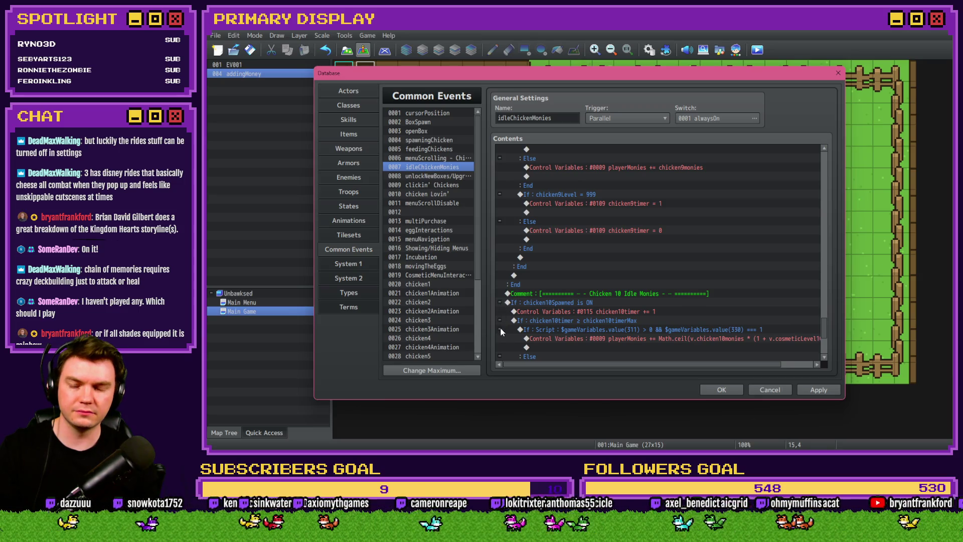
scroll(501, 331, "down", 2)
left_click(558, 275)
scroll(558, 273, "down", 3)
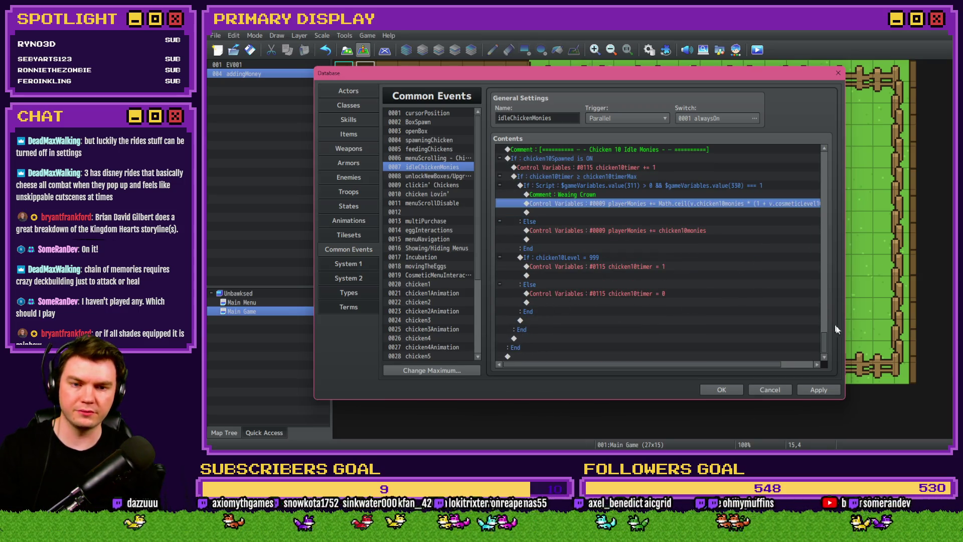
left_click_drag(825, 344, 845, 153)
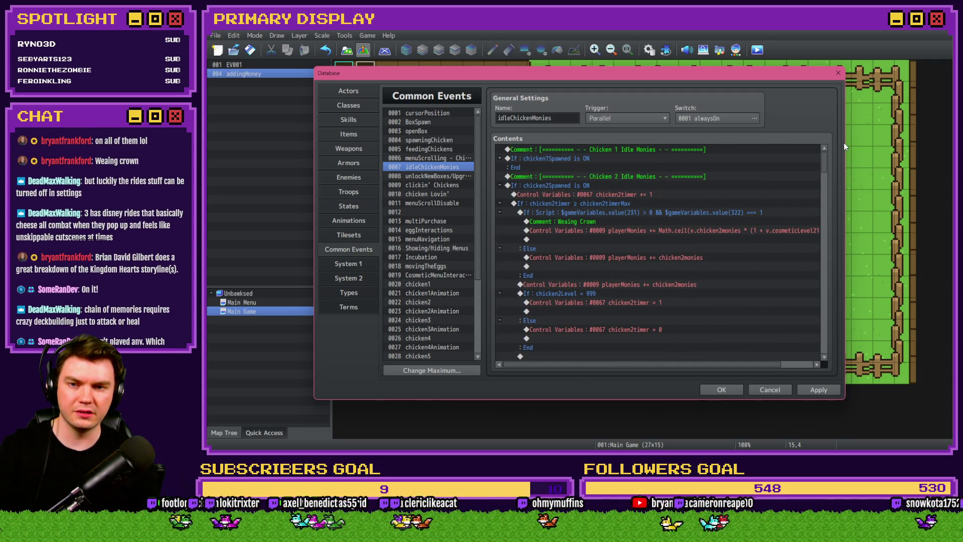
Correct chicken 1's comment from 'Weaing Crown' to 'Wearing Crown'.
left_click(499, 158)
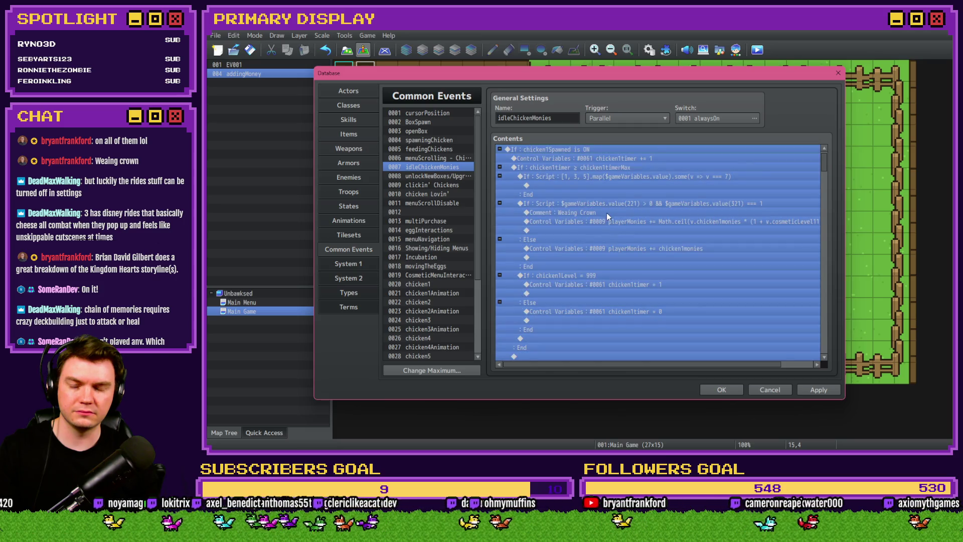
left_click(607, 213)
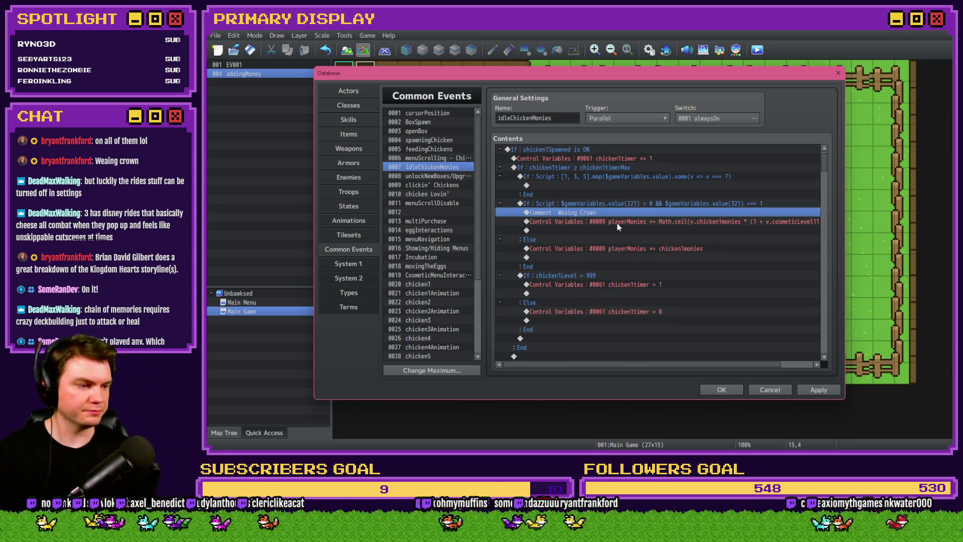
left_click(617, 224)
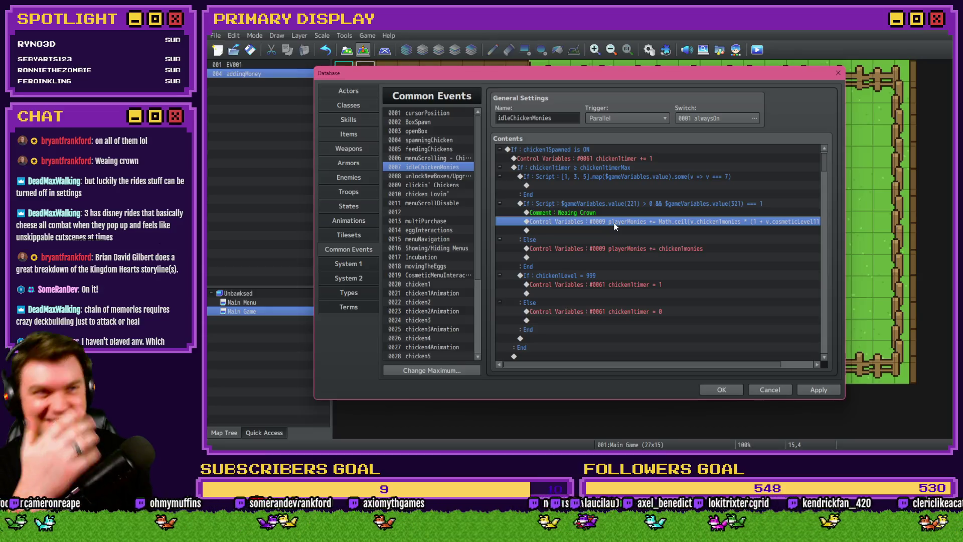
double_click(592, 212)
left_click(585, 224)
type("r")
left_click(667, 288)
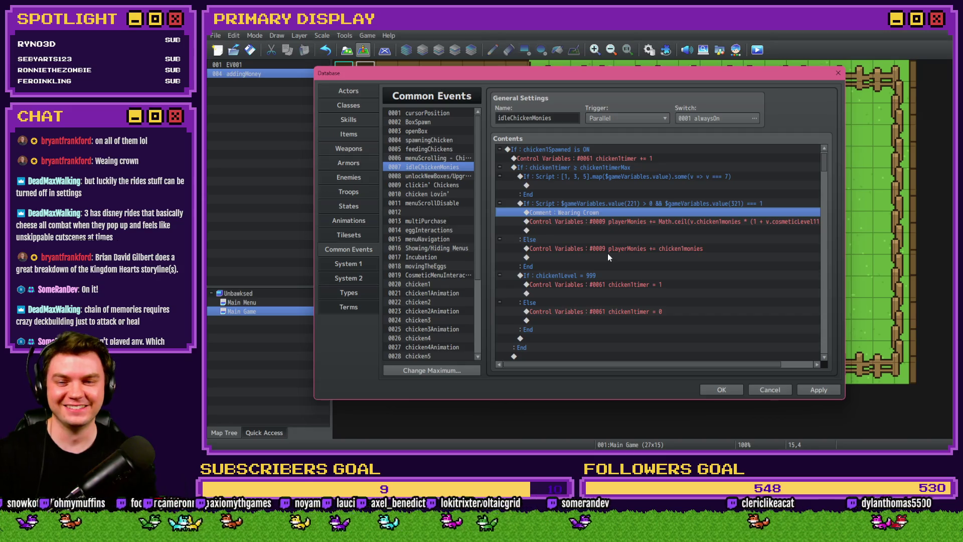
Replace the misspelled crown comments for chickens 2 to 6 with 'Wearing Crown'.
scroll(573, 307, "down", 1)
scroll(573, 306, "down", 5)
left_click(585, 267)
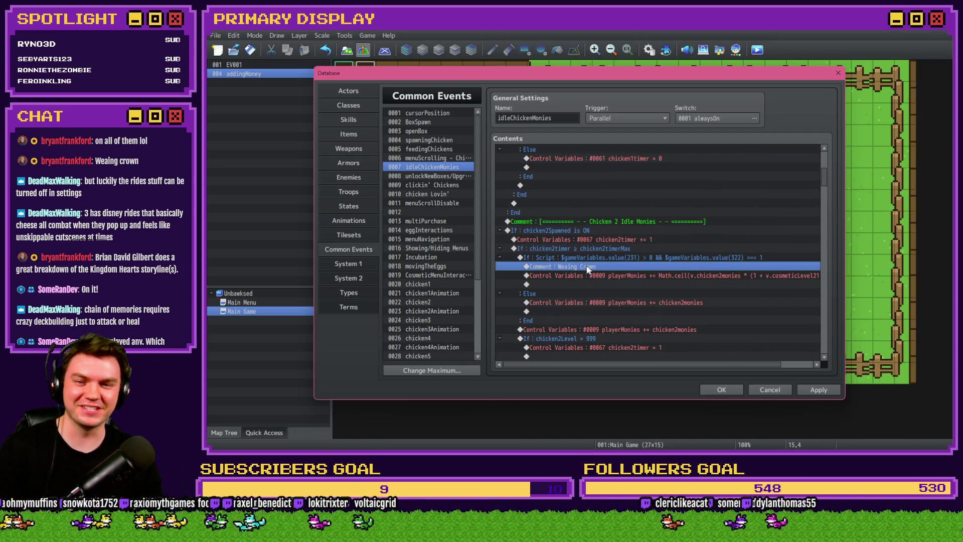
key("Down")
scroll(558, 230, "down", 5)
left_click(604, 261)
scroll(604, 258, "down", 1)
key("Down")
scroll(604, 258, "down", 7)
left_click(607, 282)
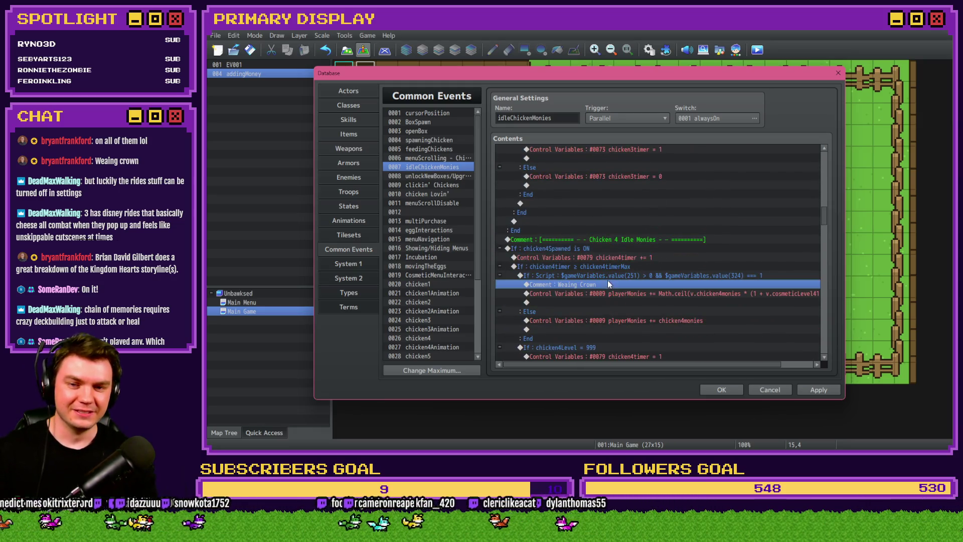
key("Down")
scroll(572, 273, "down", 7)
left_click(589, 302)
key("Down")
scroll(589, 302, "down", 7)
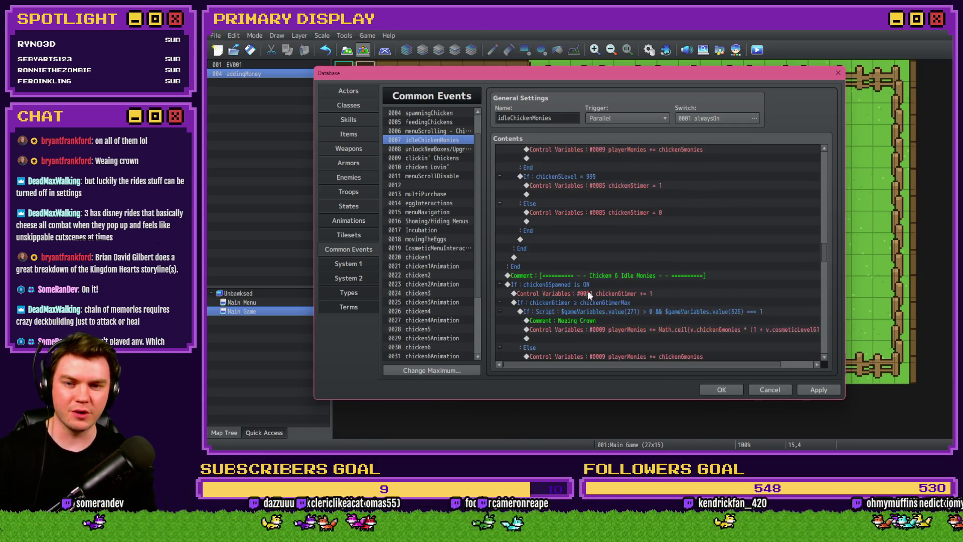
left_click(589, 318)
key("ctrl+v")
Replace the crown comments for chickens 7 to 10 with 'Wearing Crown' and apply the changes.
scroll(607, 315, "down", 7)
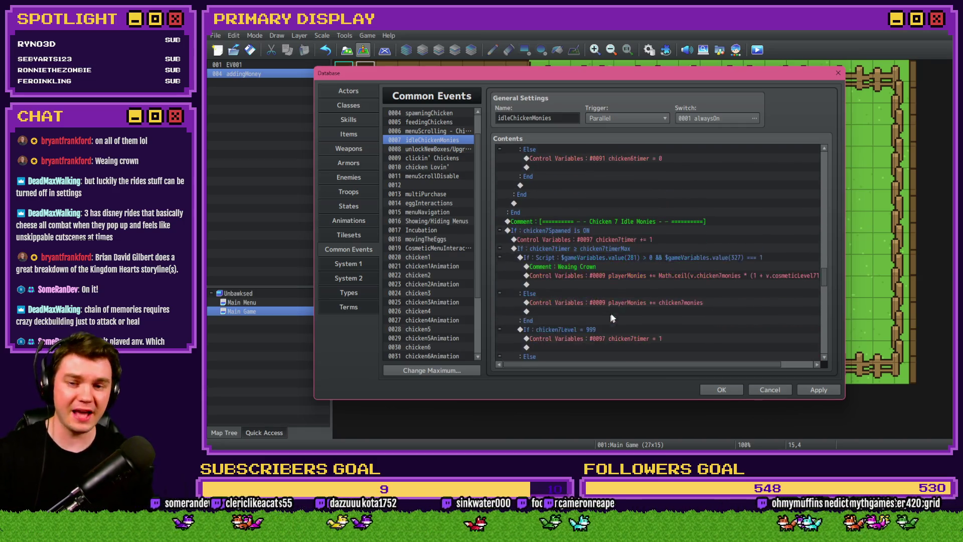
left_click(624, 273)
scroll(621, 269, "down", 7)
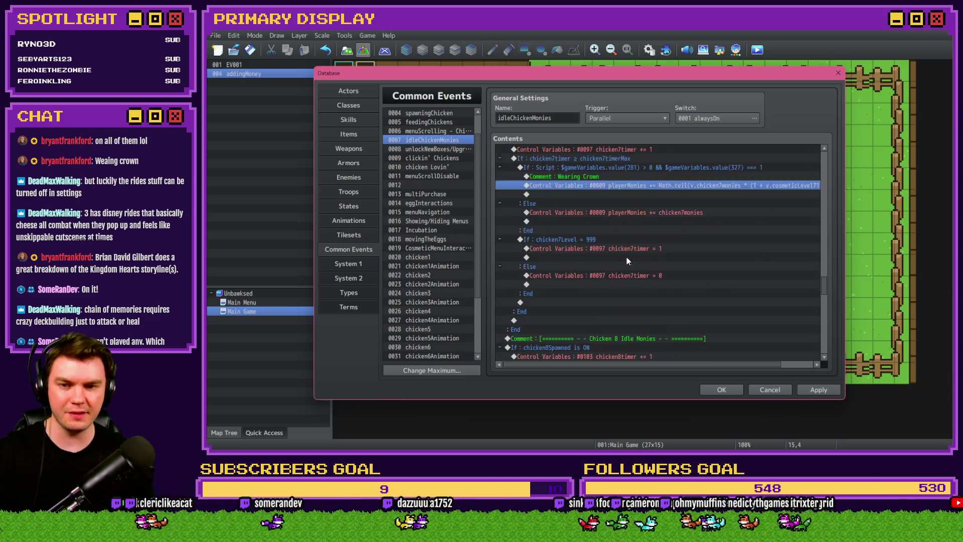
left_click(609, 248)
key("ctrl+v")
left_click(604, 258)
scroll(604, 257, "down", 7)
left_click(600, 283)
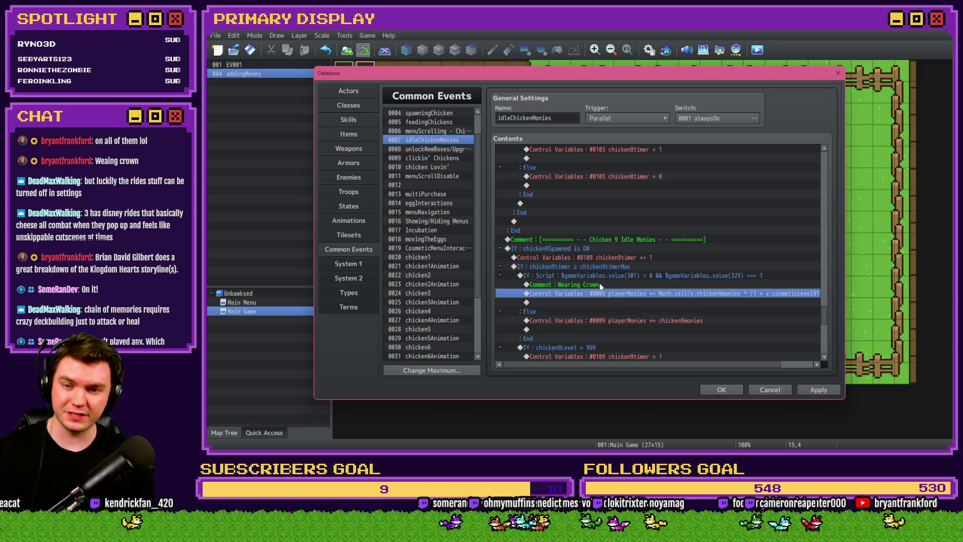
scroll(603, 284, "down", 7)
left_click(588, 311)
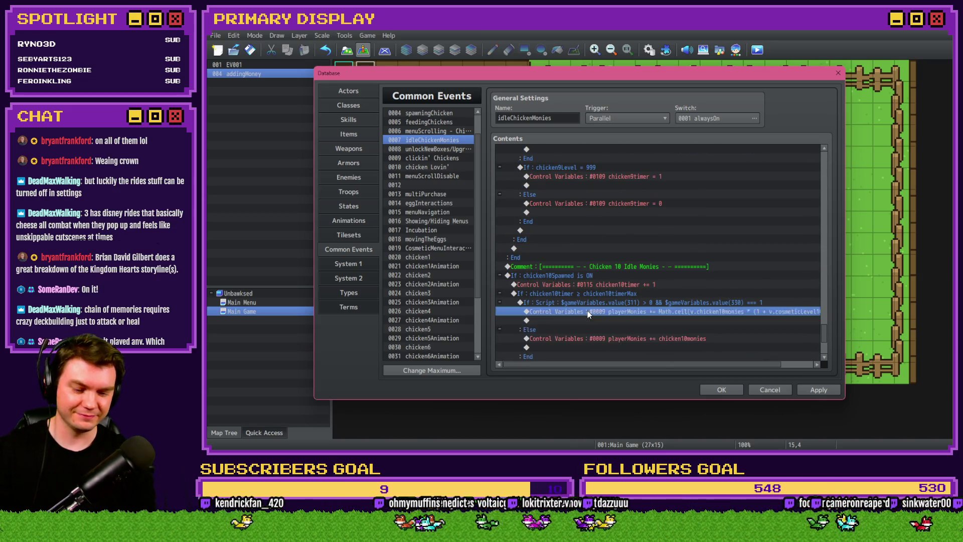
key("Delete")
key("ctrl+v")
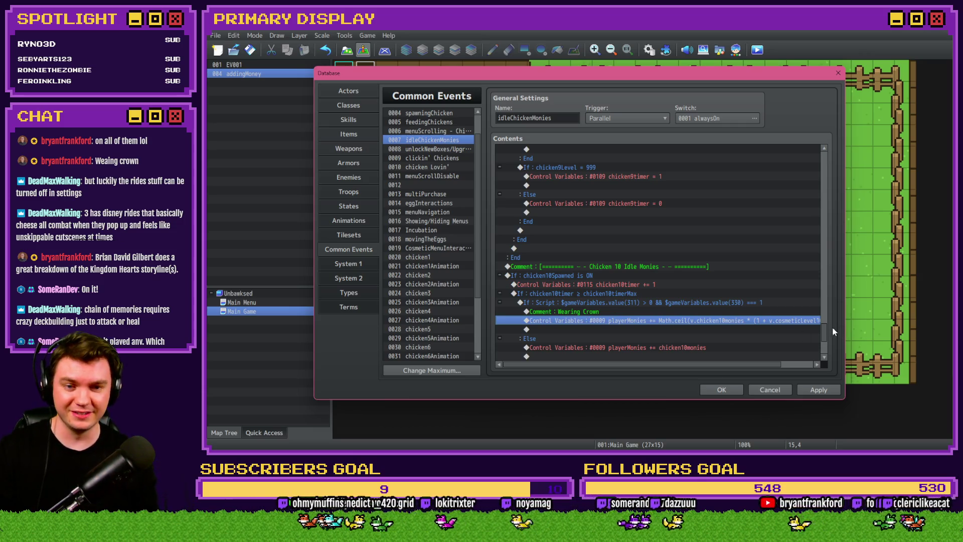
scroll(823, 336, "down", 3)
left_click_drag(823, 341, 832, 154)
left_click(805, 389)
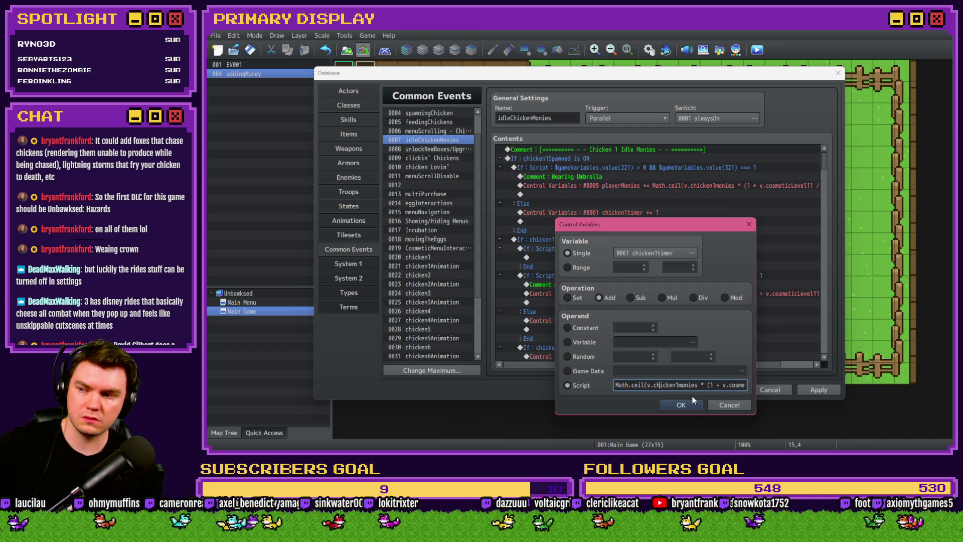
Close the Control Variables editor and select chicken 1's playerMonies and timer increment lines.
left_click(727, 401)
left_click(637, 186)
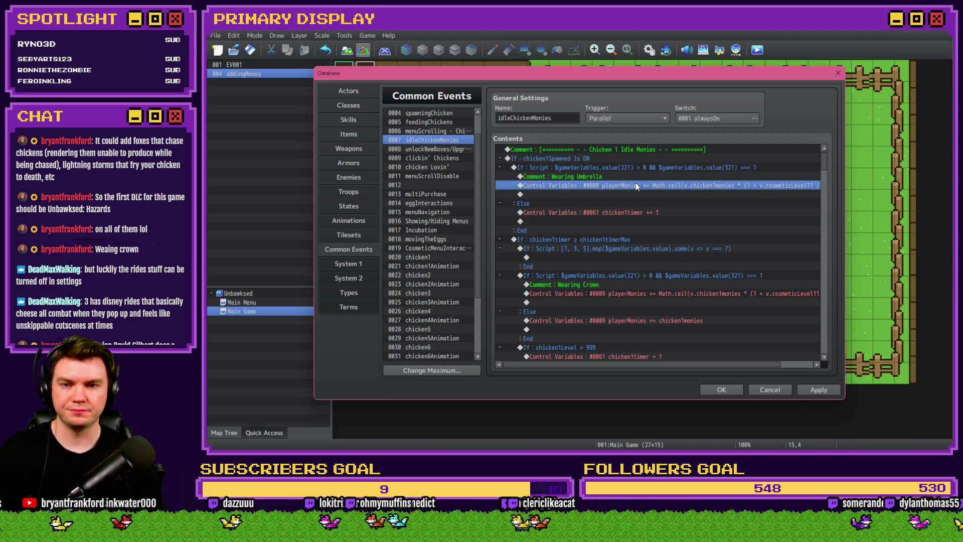
left_click(629, 213)
Move chicken1timer += 1 out of the Else branch to above the umbrella check.
key("ctrl+x")
left_click(609, 170)
key("ctrl+v")
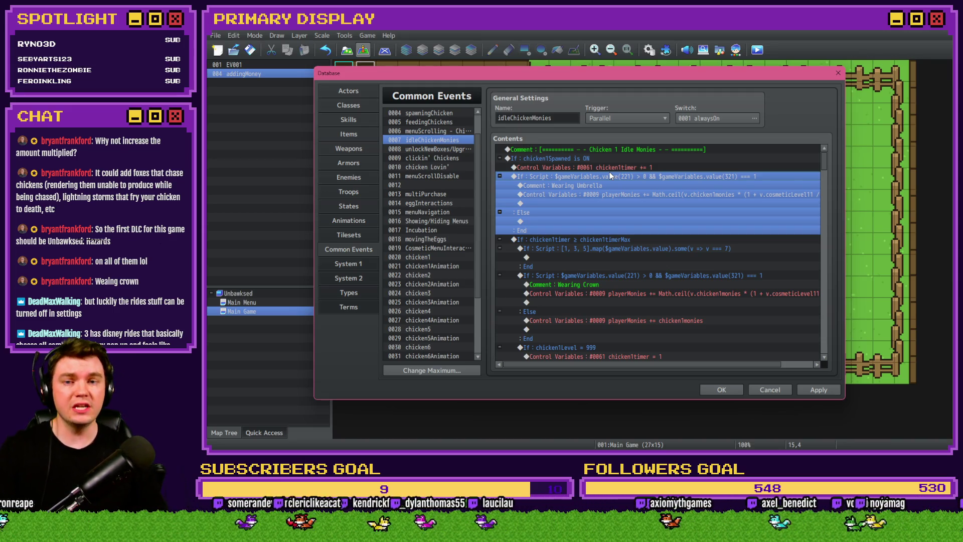
Review the timer and playerMonies lines, then save and close the Database.
left_click(631, 167)
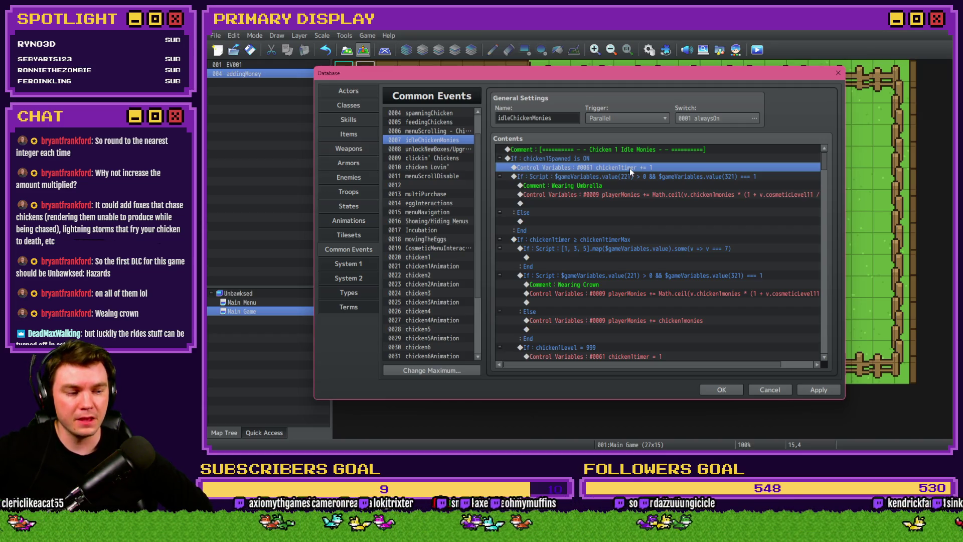
left_click(642, 195)
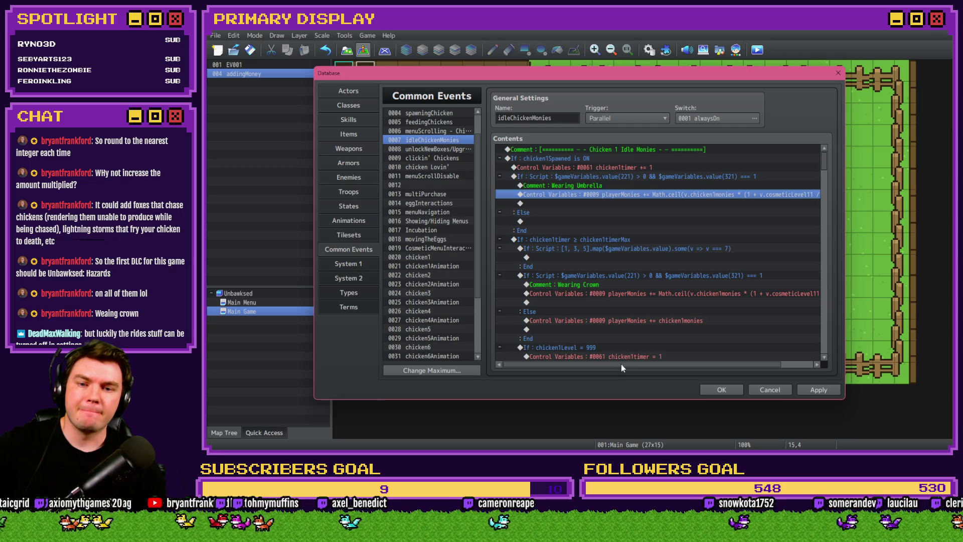
left_click_drag(621, 366, 648, 370)
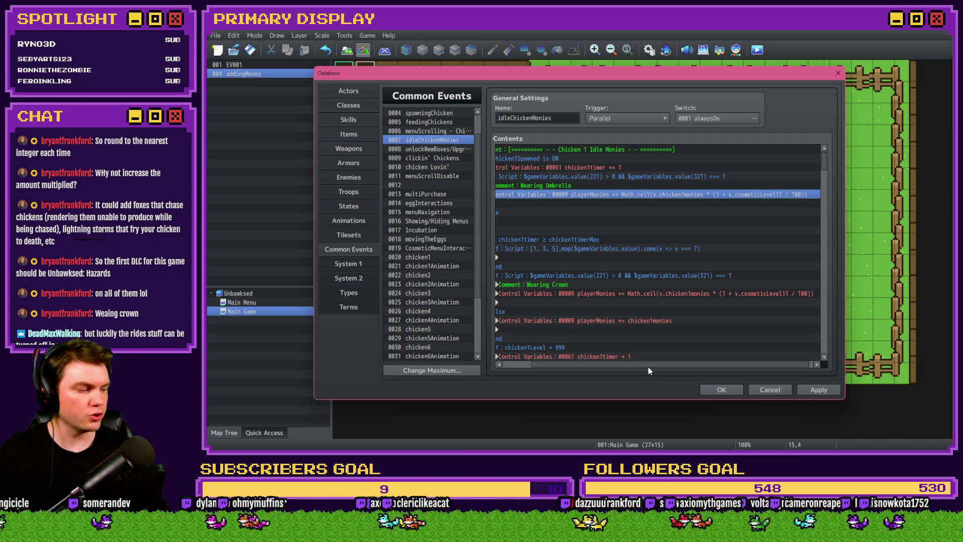
left_click_drag(652, 368, 587, 366)
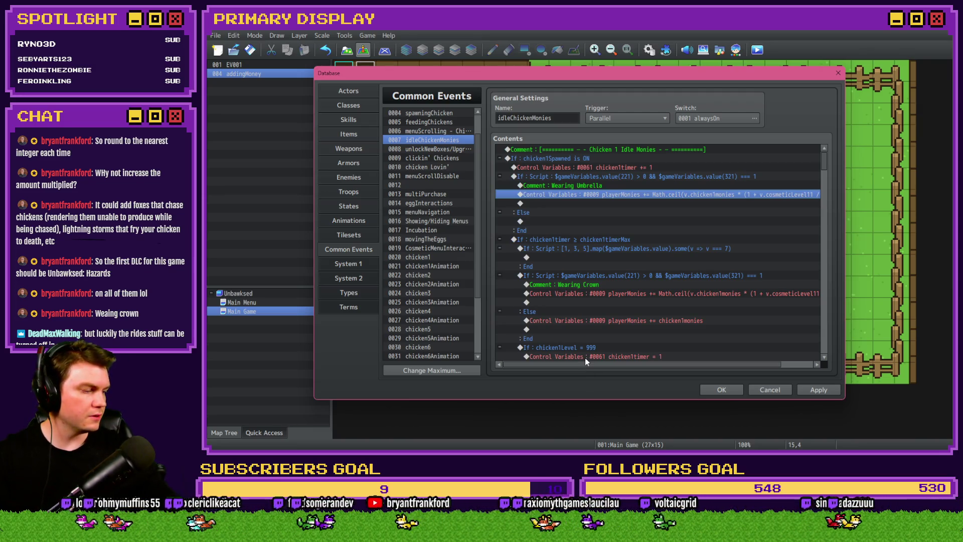
left_click(720, 390)
Create a new event at tile 12,4 that sets variable #0121 to script value 0.5.
double_click(611, 156)
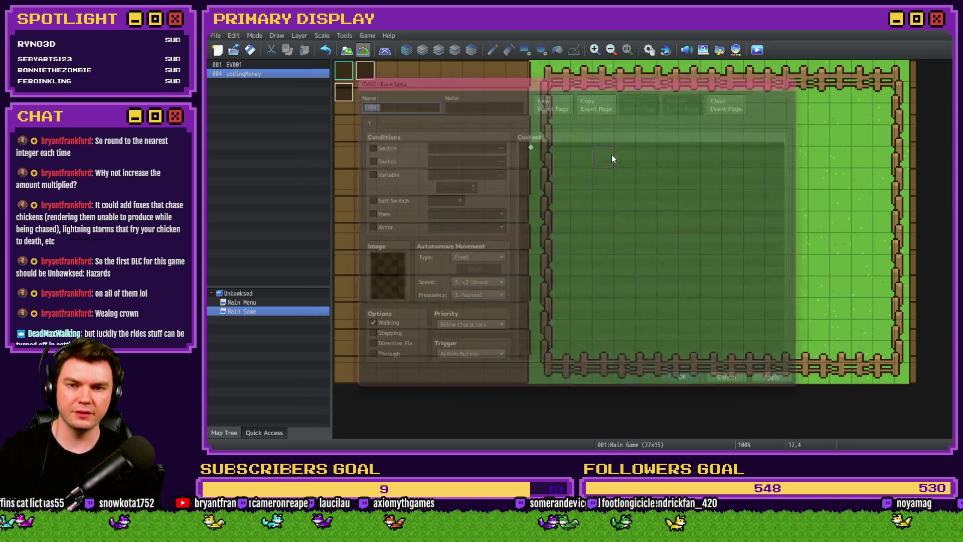
double_click(579, 141)
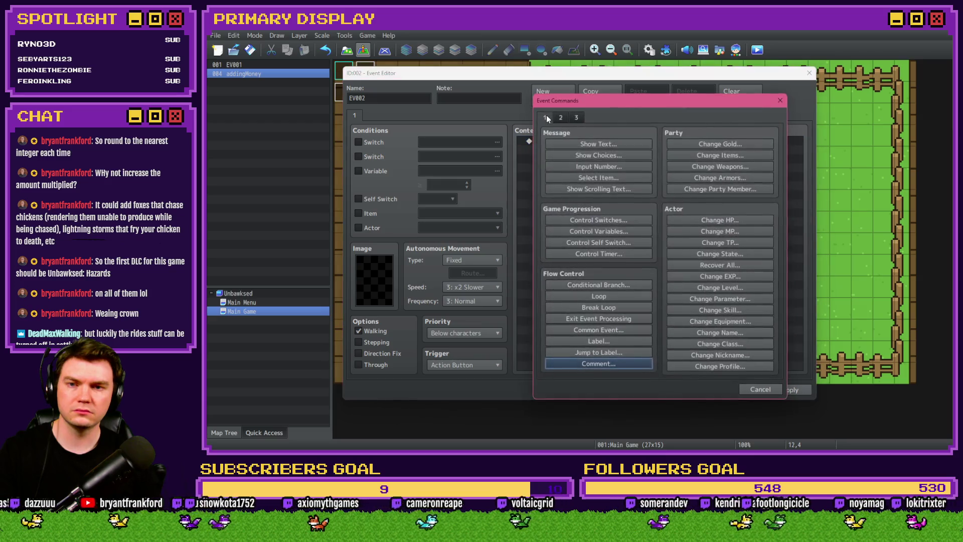
left_click(606, 232)
left_click(661, 183)
scroll(688, 157, "down", 3)
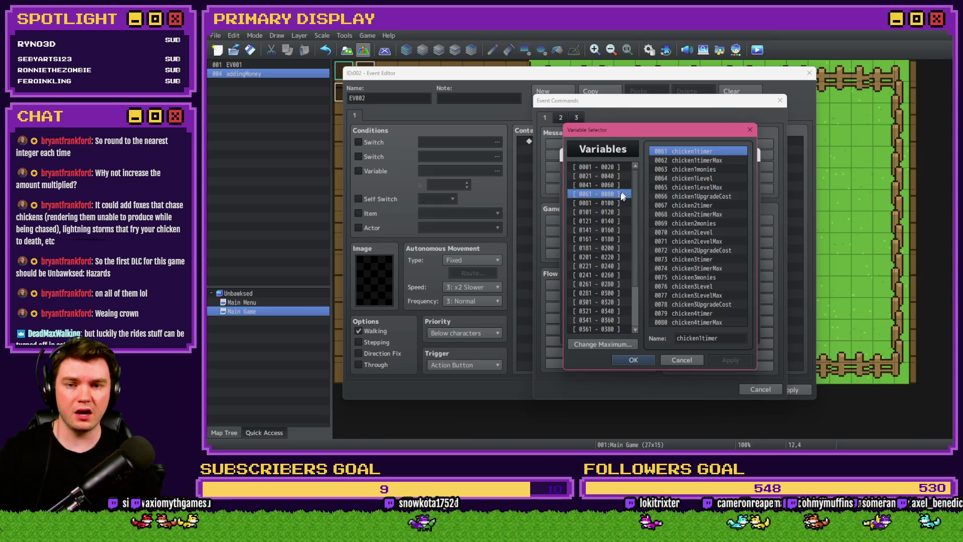
double_click(689, 154)
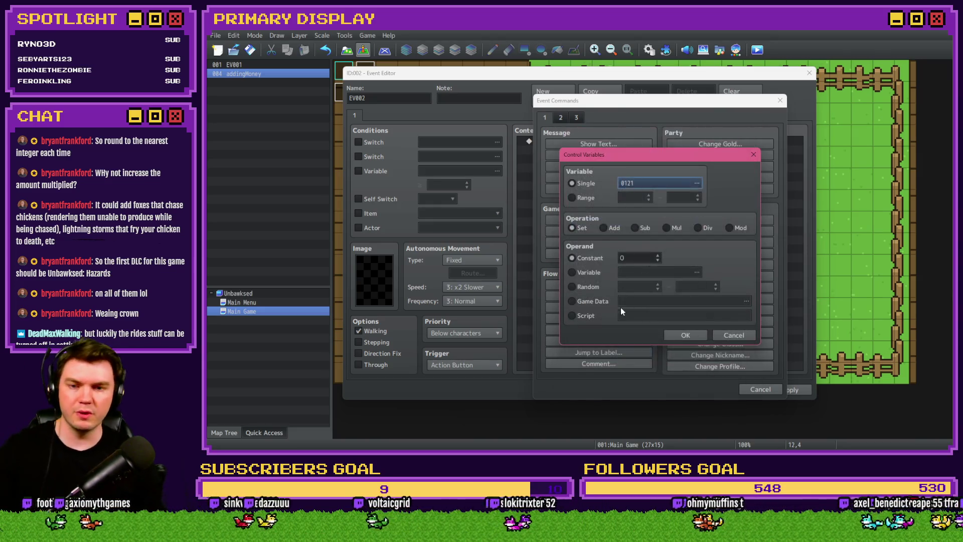
left_click(645, 316)
type("0.5")
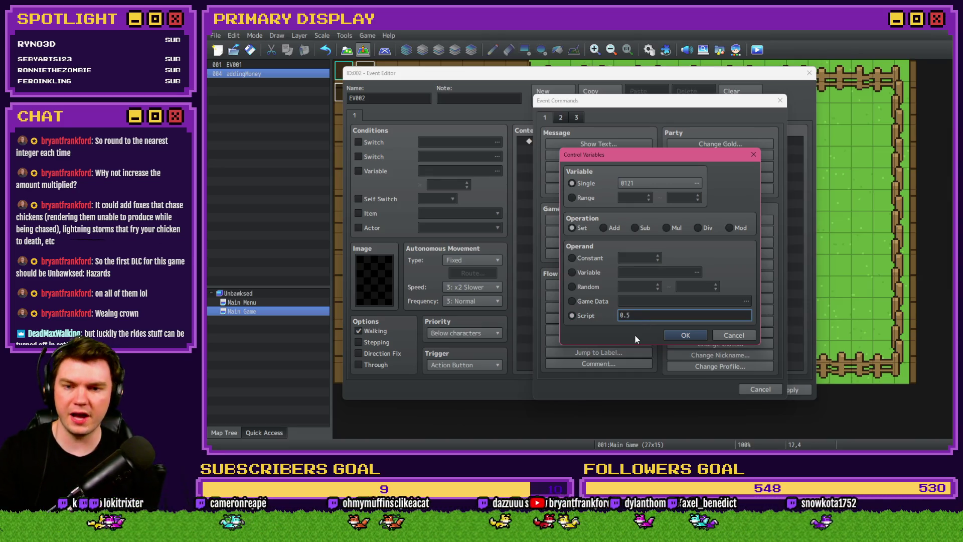
left_click(682, 336)
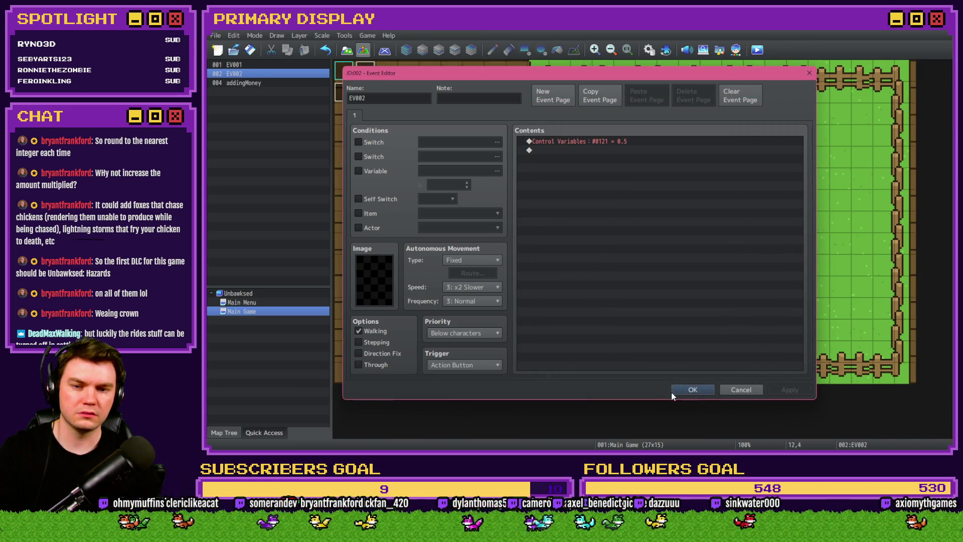
Set the event's trigger to Parallel, close the editor, and save before playtesting.
left_click(451, 365)
left_click(467, 418)
left_click(684, 390)
key("alt+F4")
left_click(553, 254)
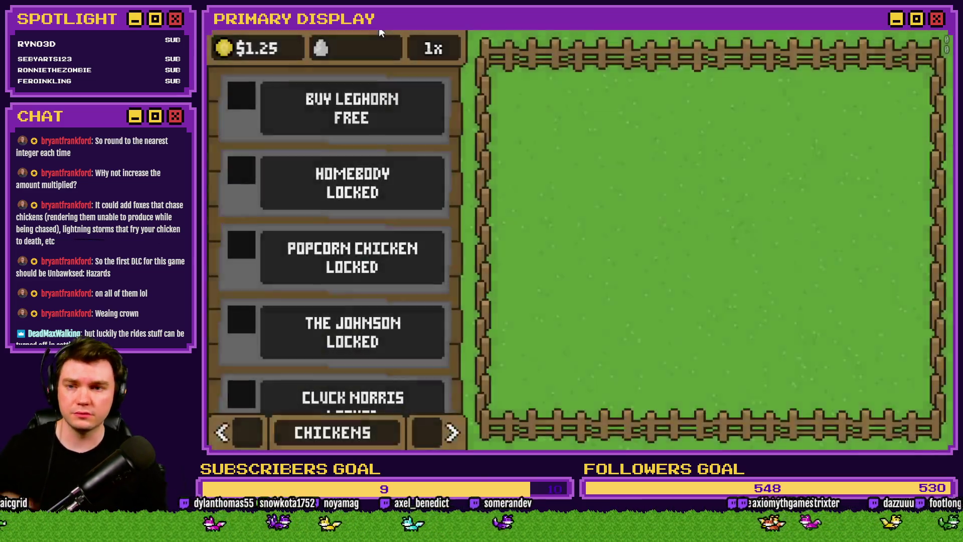
Check variables 0121–0130 in the in-game F9 debug menu, then end the playtest.
key("F9")
scroll(295, 281, "down", 4)
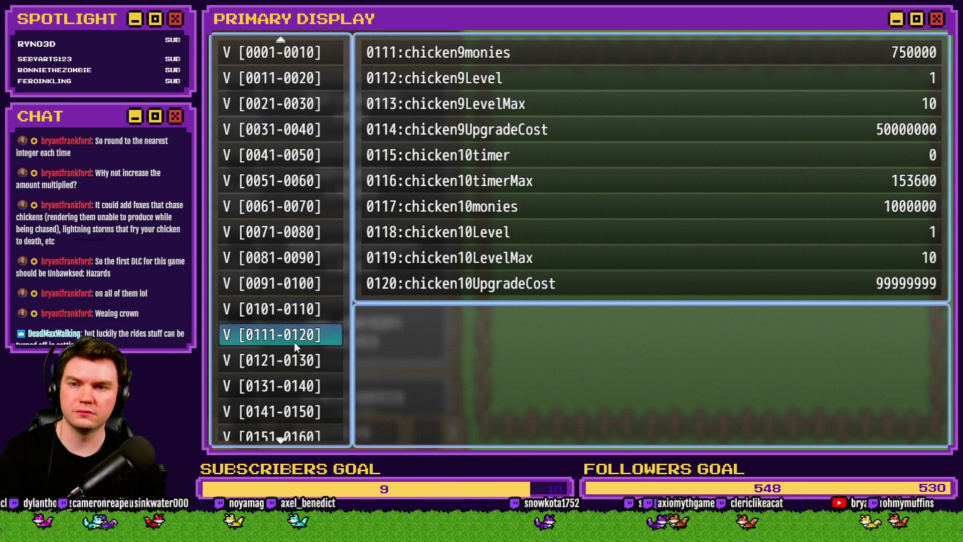
key("Down")
key("alt+F4")
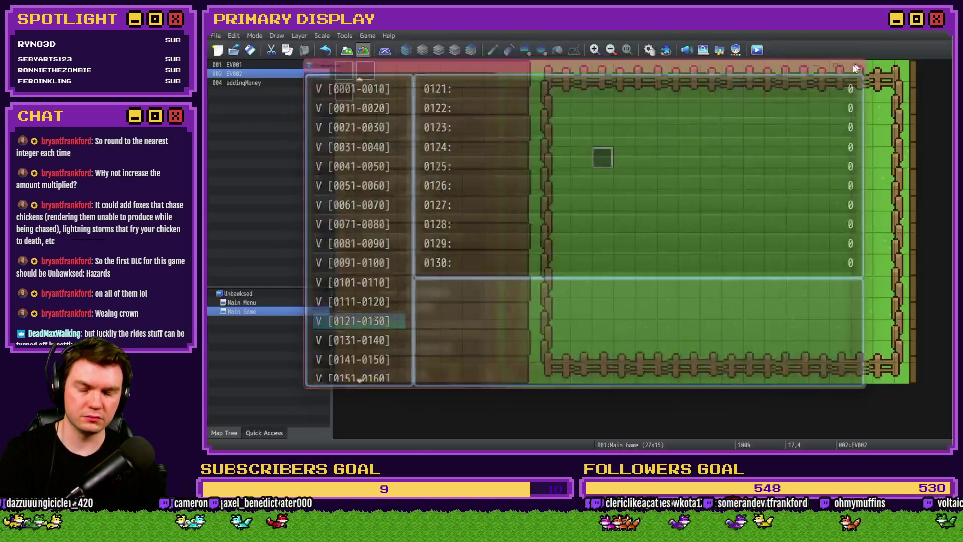
Reopen EV002's variable command to confirm it is unchanged, then playtest again and close it.
double_click(602, 155)
double_click(611, 143)
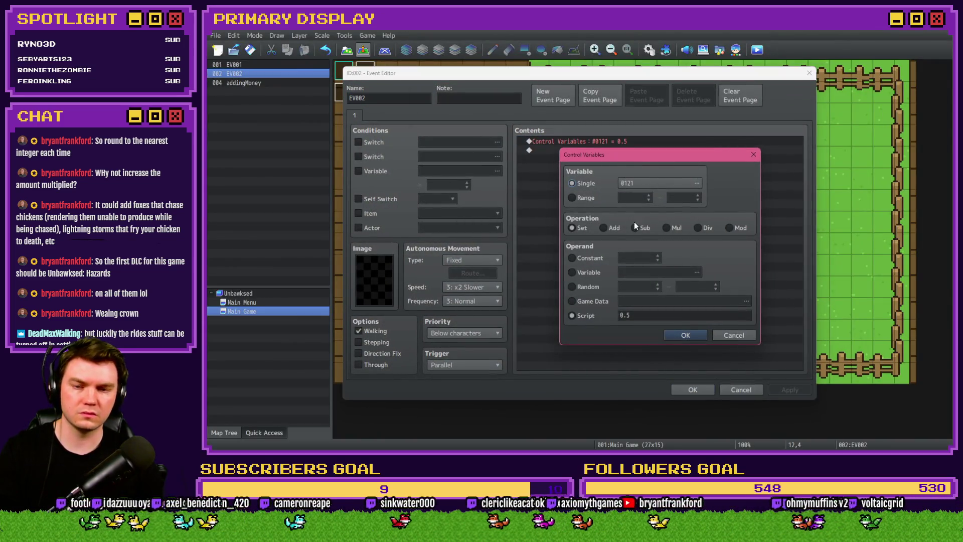
left_click(733, 336)
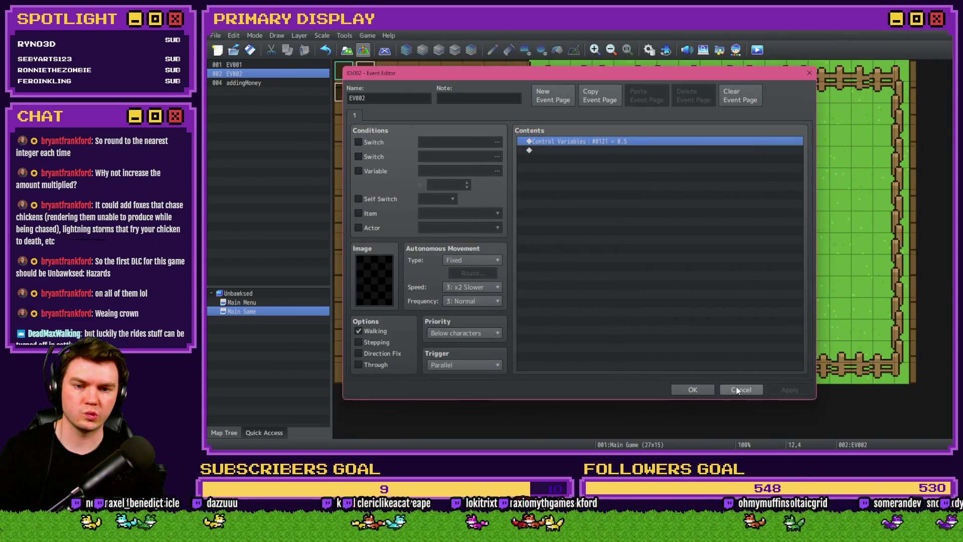
left_click(737, 390)
left_click(757, 50)
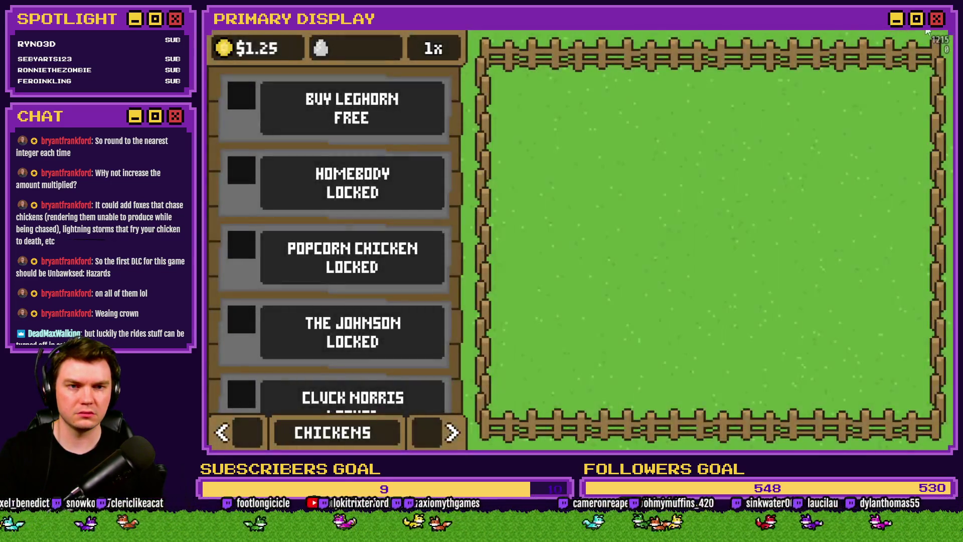
key("alt+F4")
Save the game changes, start a new playtest and open the F12 developer console.
double_click(604, 157)
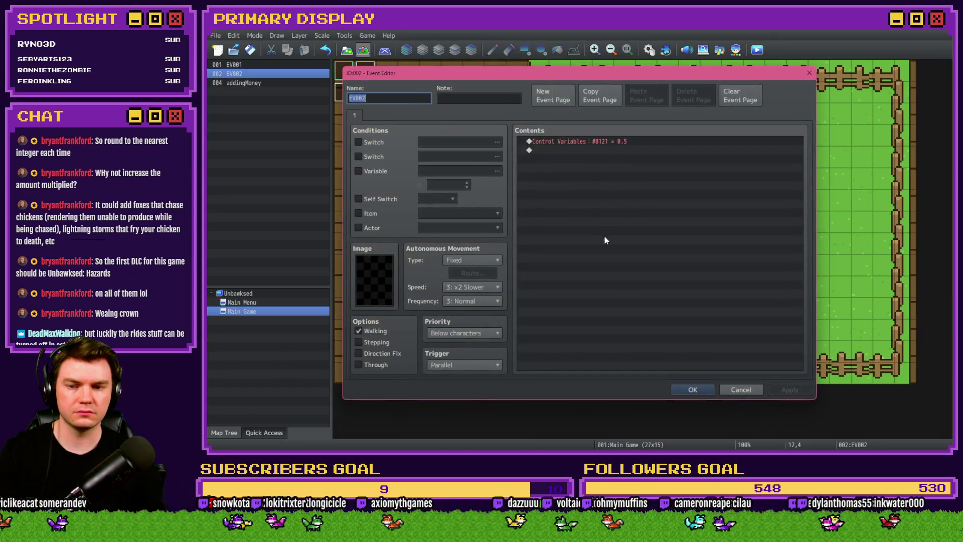
left_click(682, 390)
key("F9")
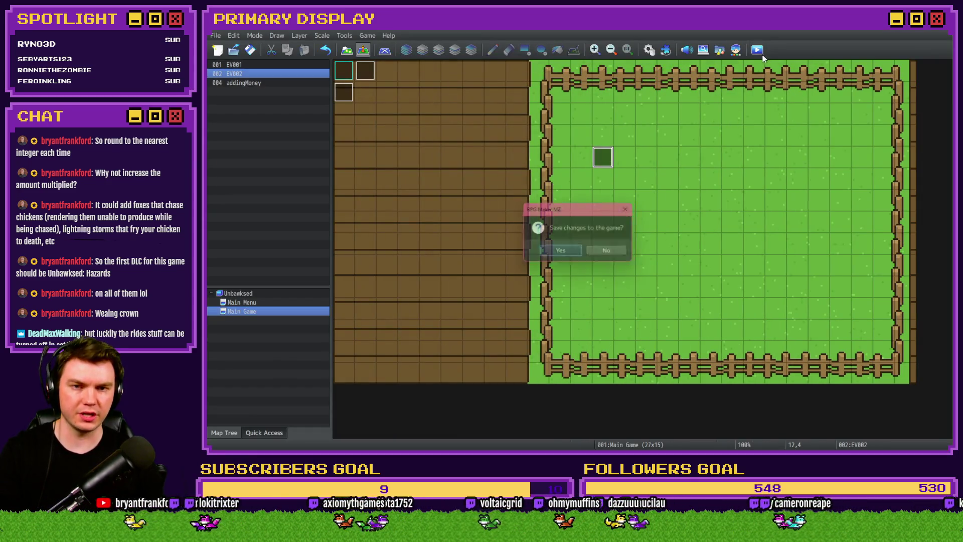
left_click(565, 255)
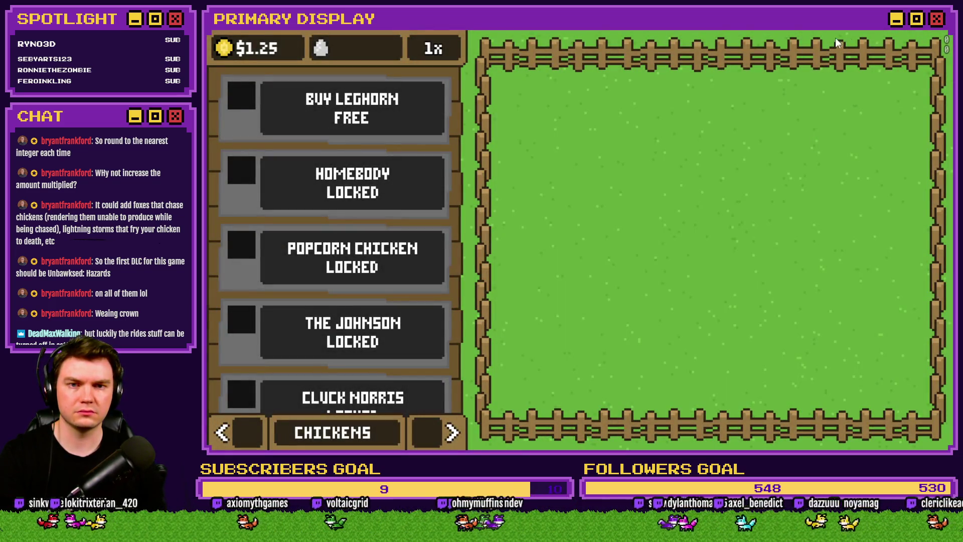
key("F12")
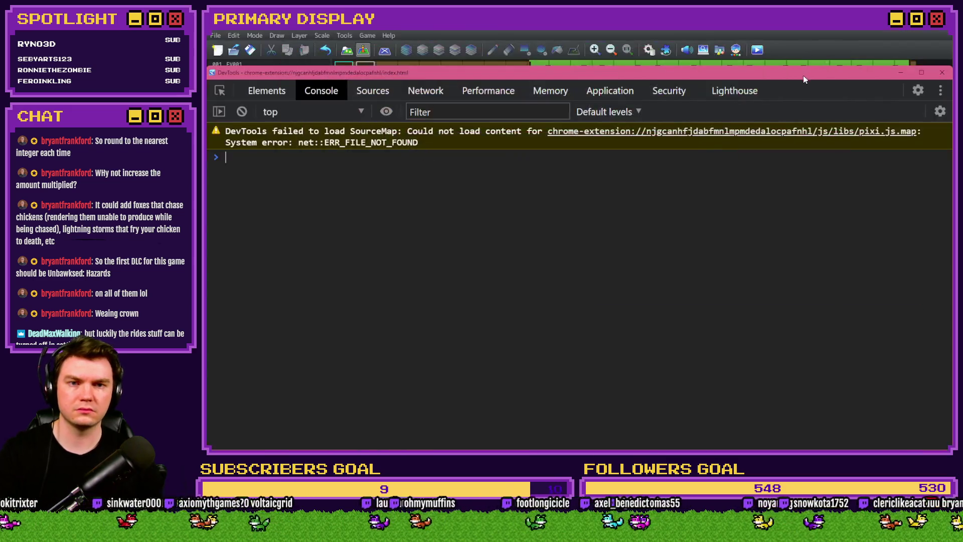
Run $gameVariables.value(121) twice in the console, getting 0, then close the playtest window.
type("$gameVariables")
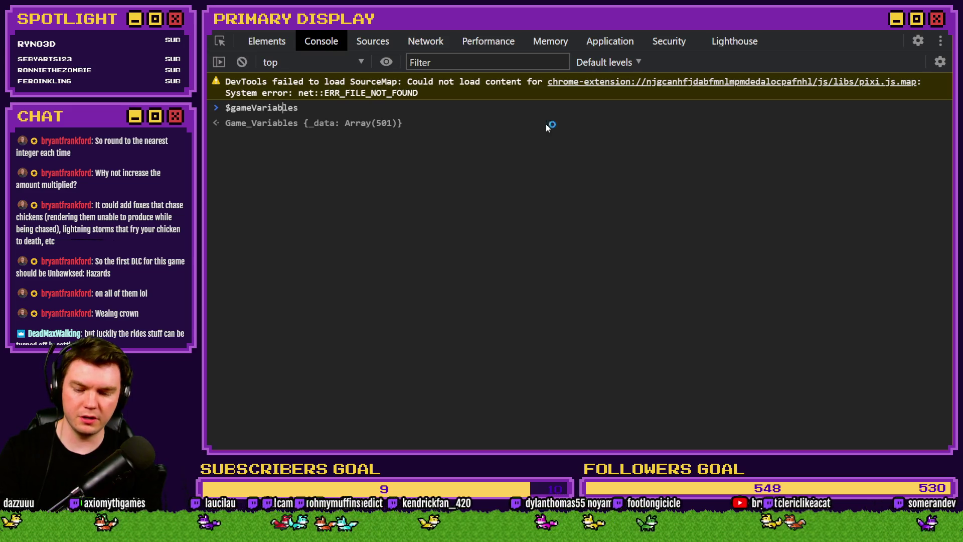
type(".value")
type("(121)")
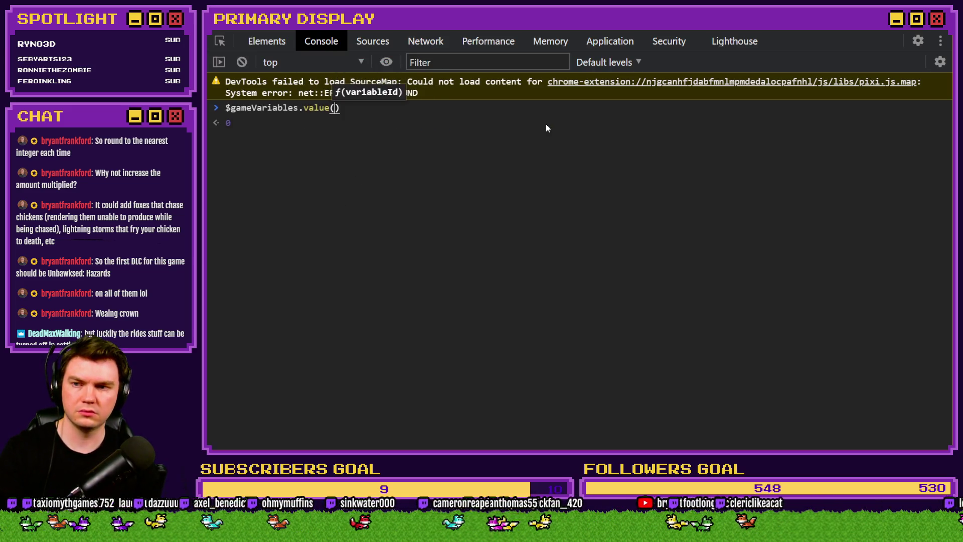
key("Return")
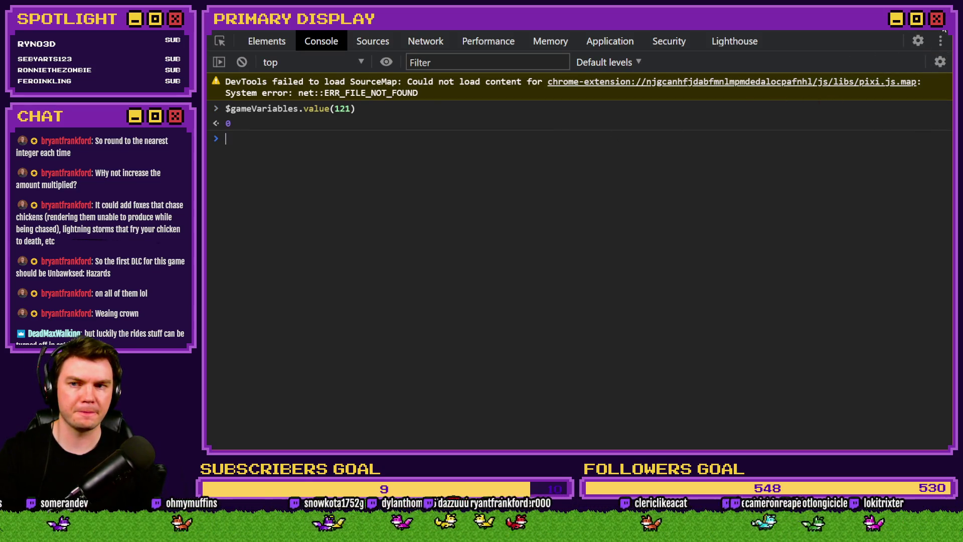
key("Up")
key("Left")
key("Left")
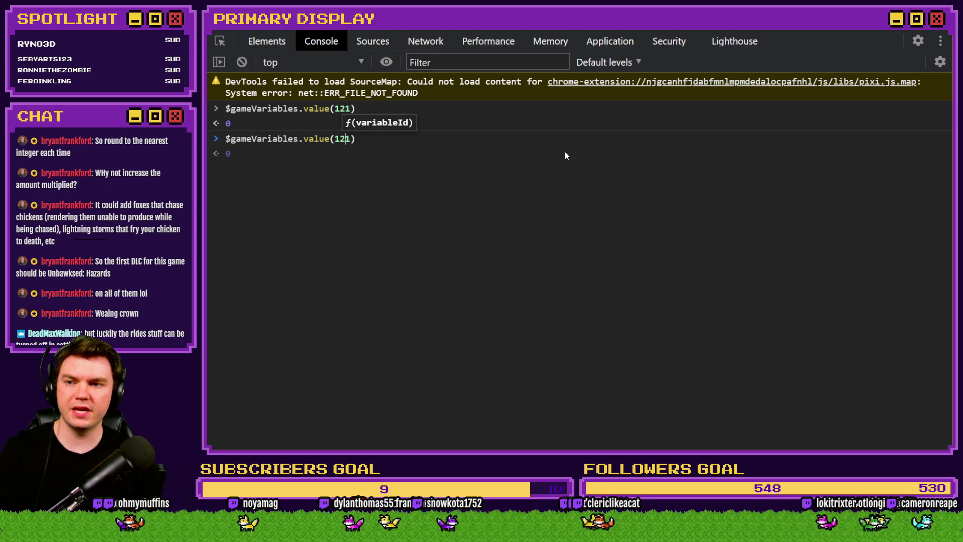
key("alt+Tab")
left_click(932, 28)
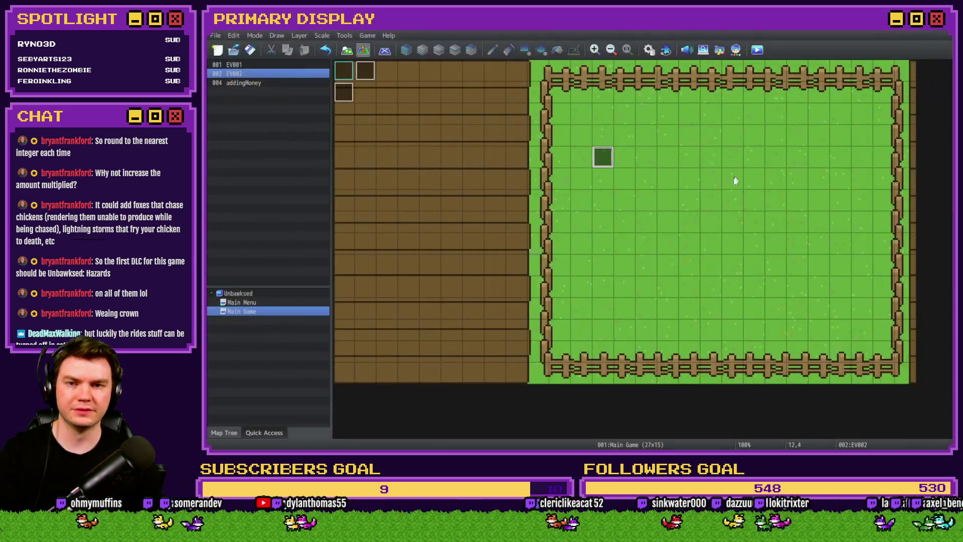
Delete the EV002 event from the Main Game map.
double_click(602, 155)
left_click(729, 387)
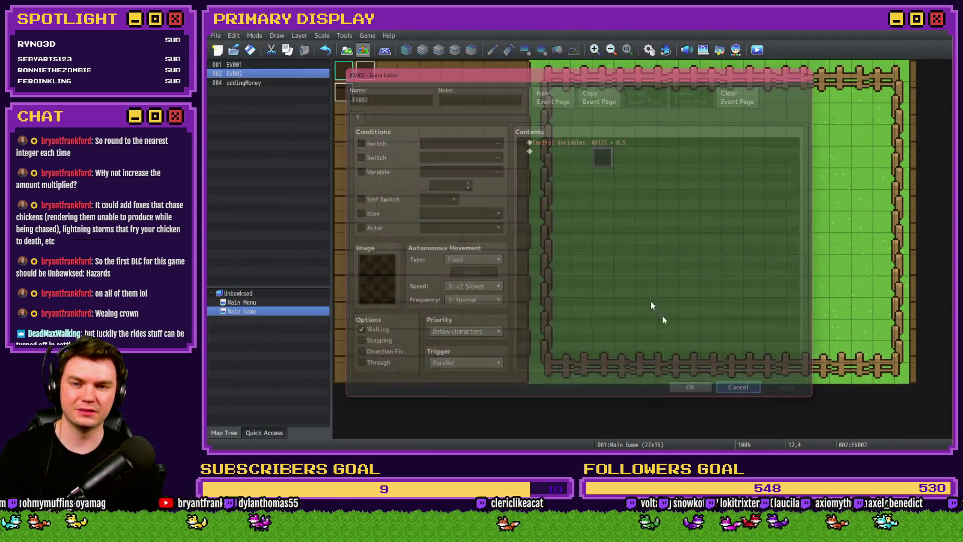
key("Delete")
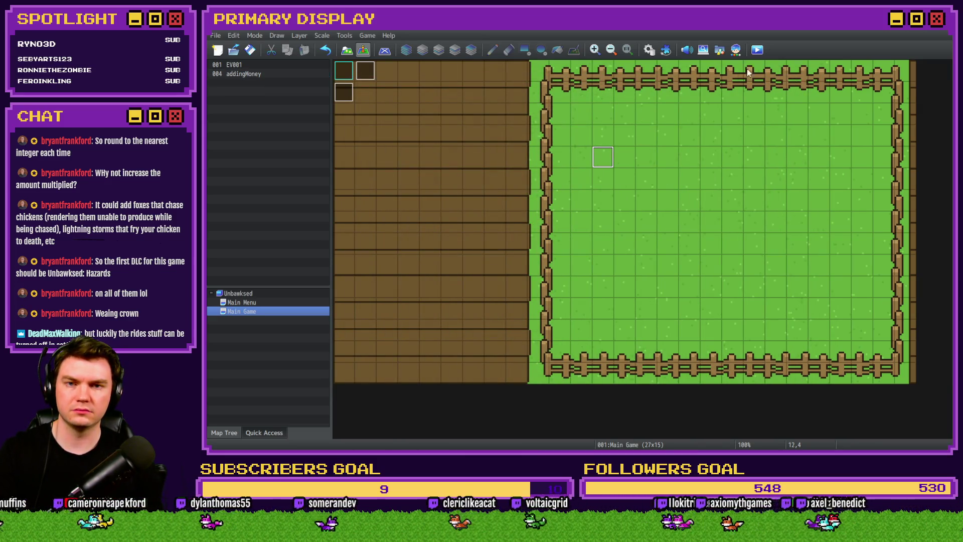
Save the project and launch a new playtest with the DevTools console open.
left_click(758, 50)
left_click(550, 252)
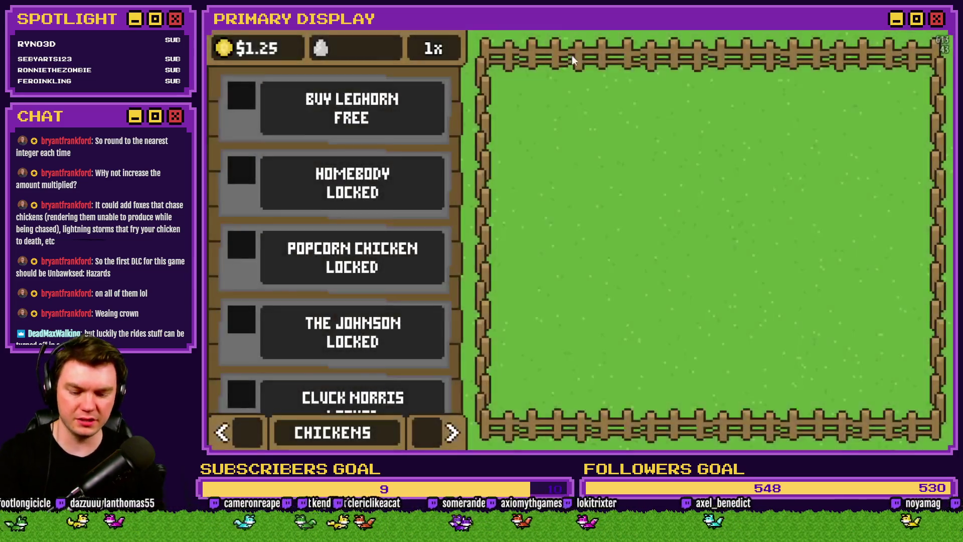
key("F12")
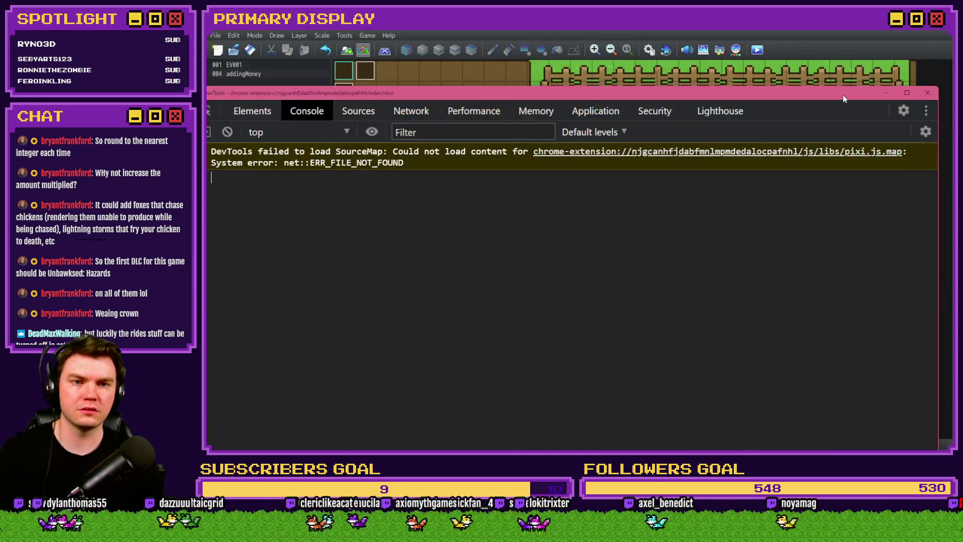
Store 0.5 in game variable 121 and read it back, getting 0.
type("$game")
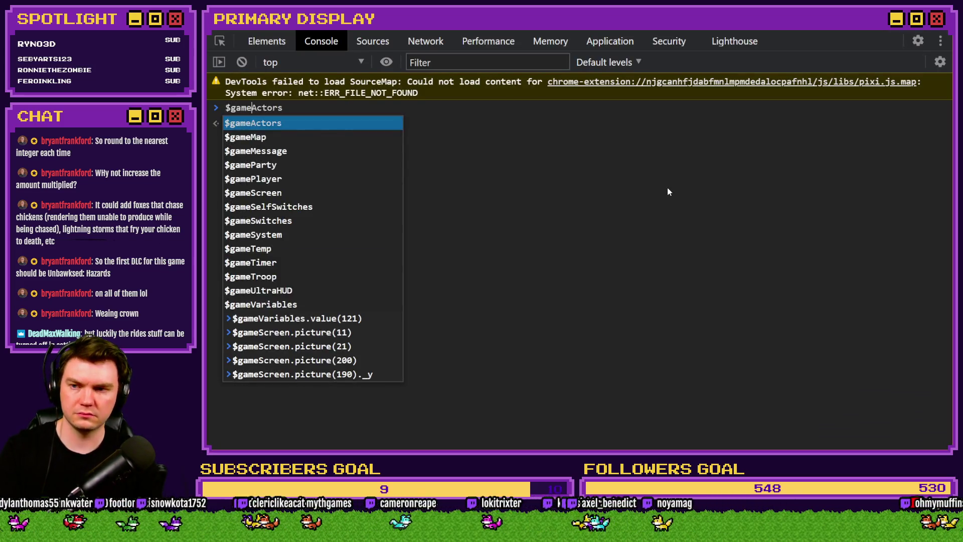
type("Variabl")
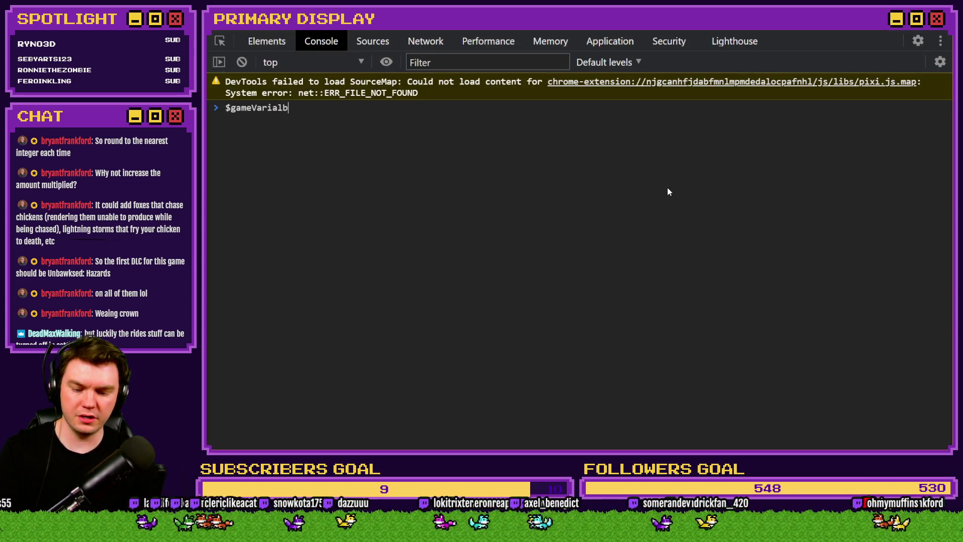
type("es.set")
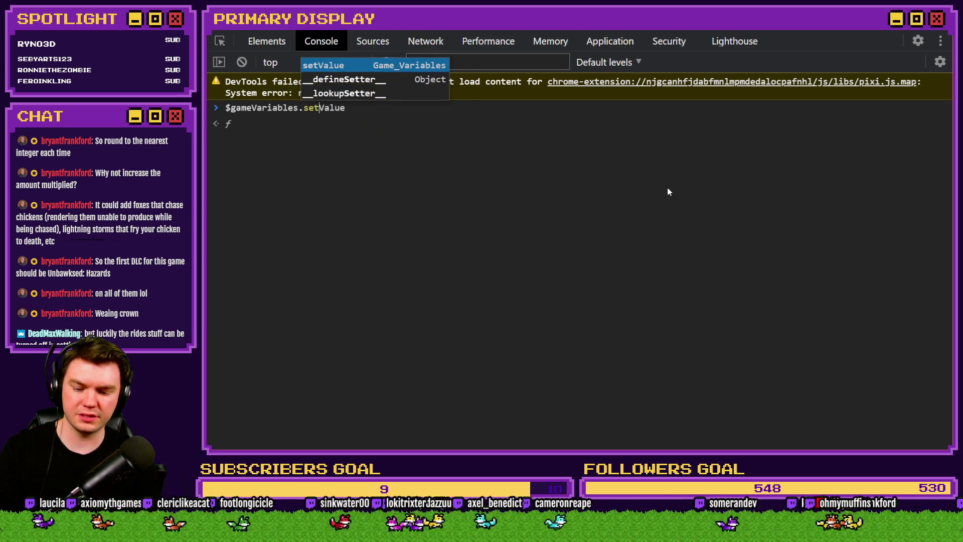
type("Value")
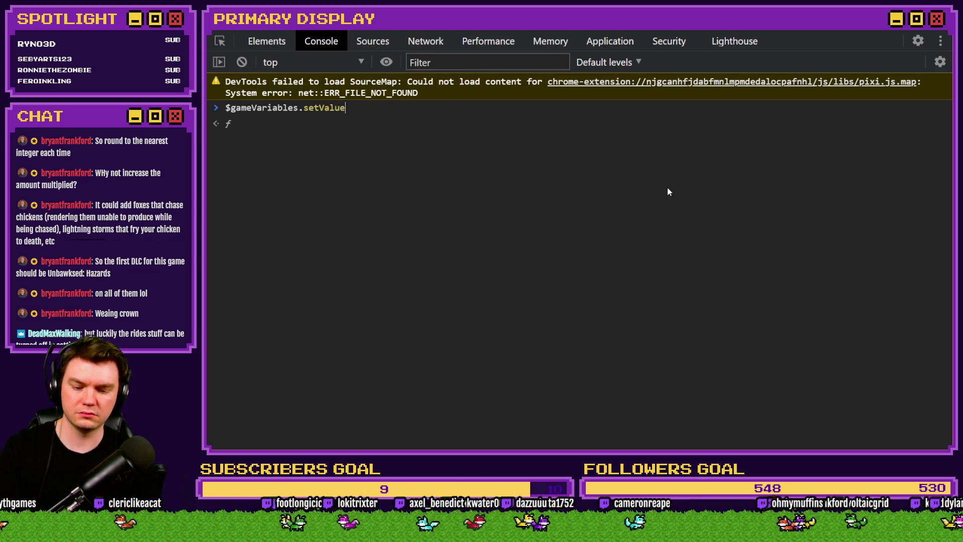
type("(121,")
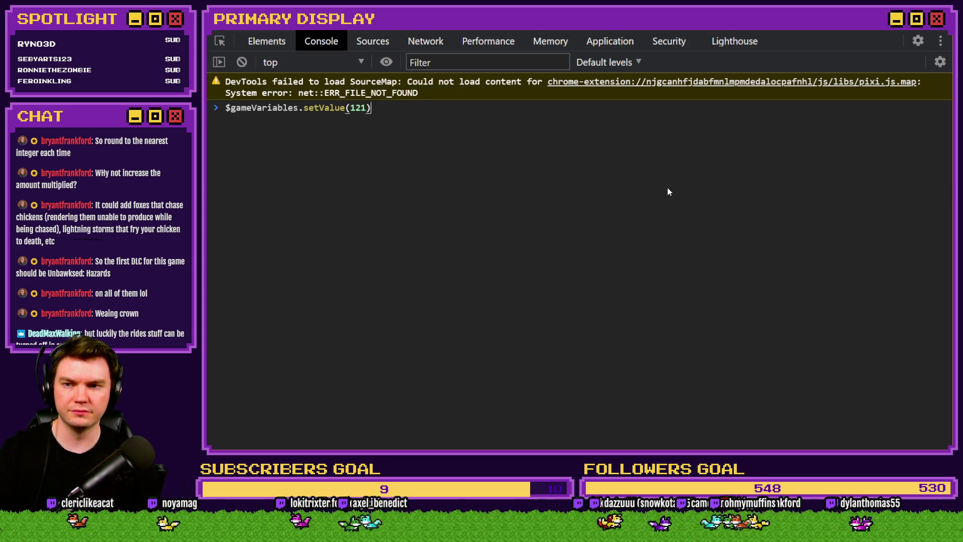
type(" 0.5")
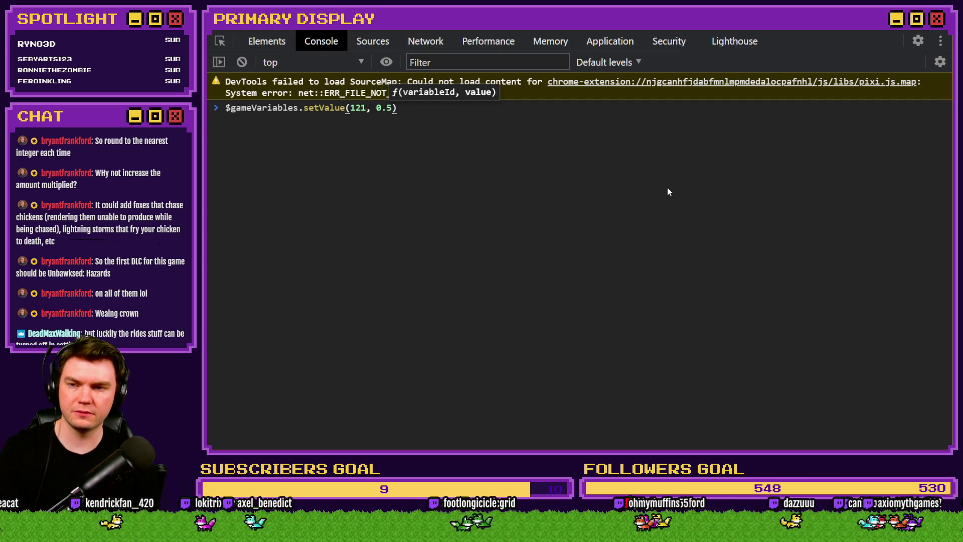
key("Return")
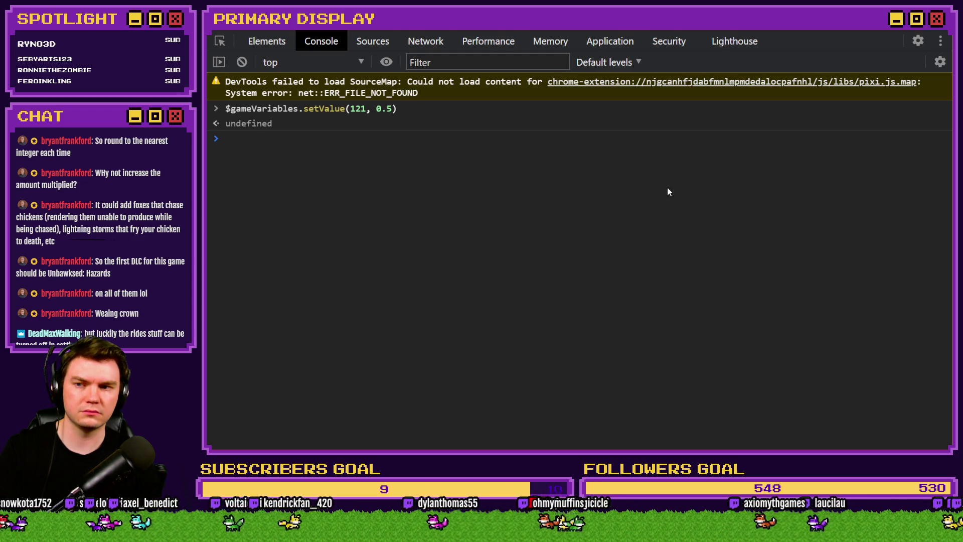
key("Up")
key("Left")
key("Left")
key("Left")
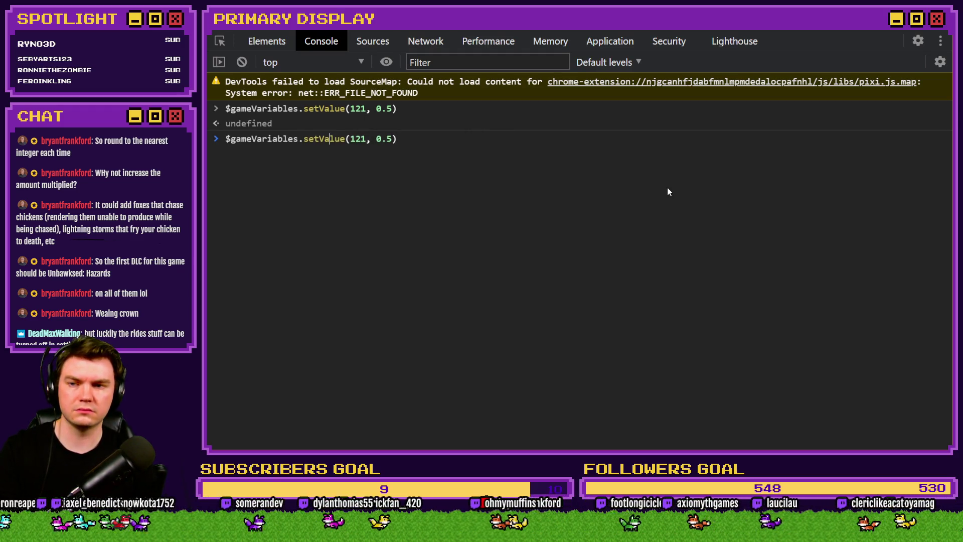
key("BackSpace")
key("BackSpace")
key("BackSpace")
type("va")
key("Right")
key("Right")
key("Right")
key("Right")
key("Right")
key("Delete")
key("Delete")
key("Delete")
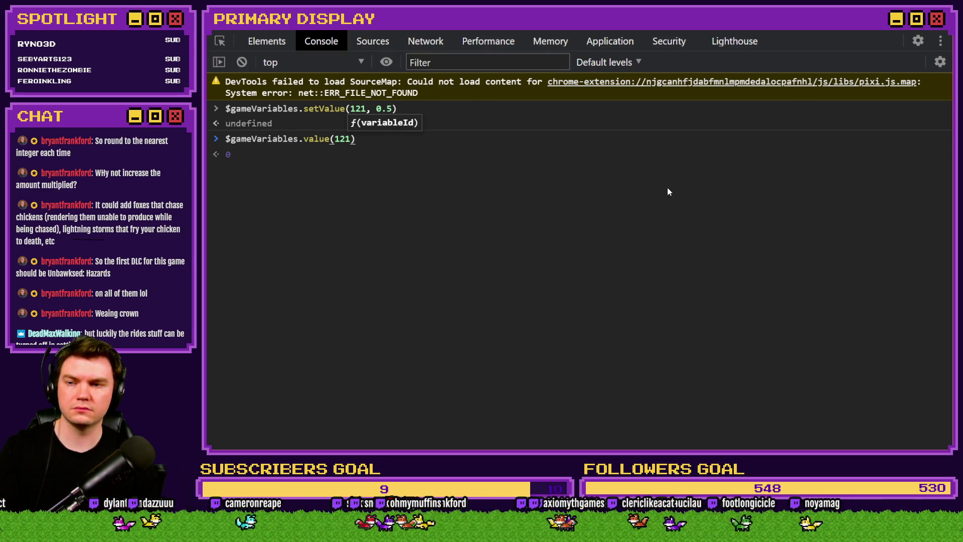
key("Return")
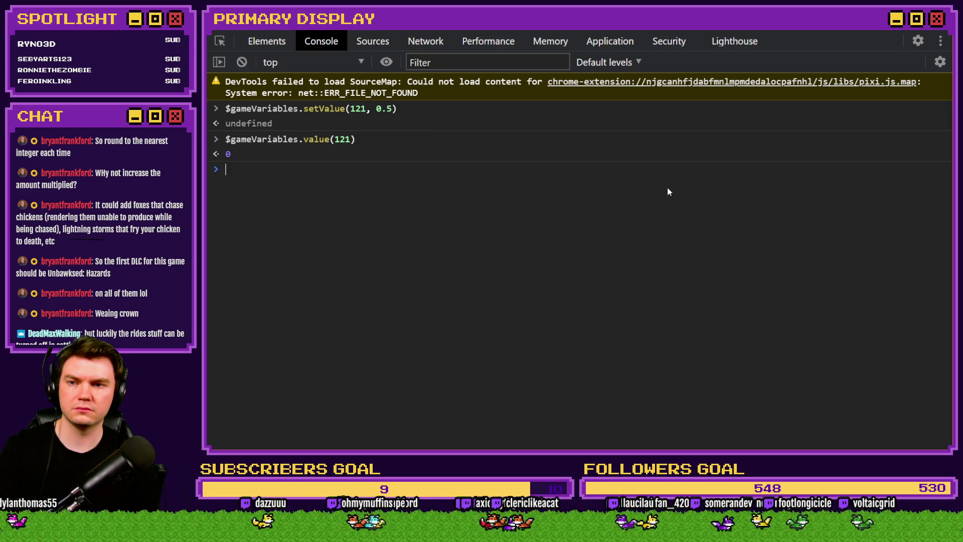
Set variable 121 to 5 instead and query it again, which returns 5.
key("Up")
key("Up")
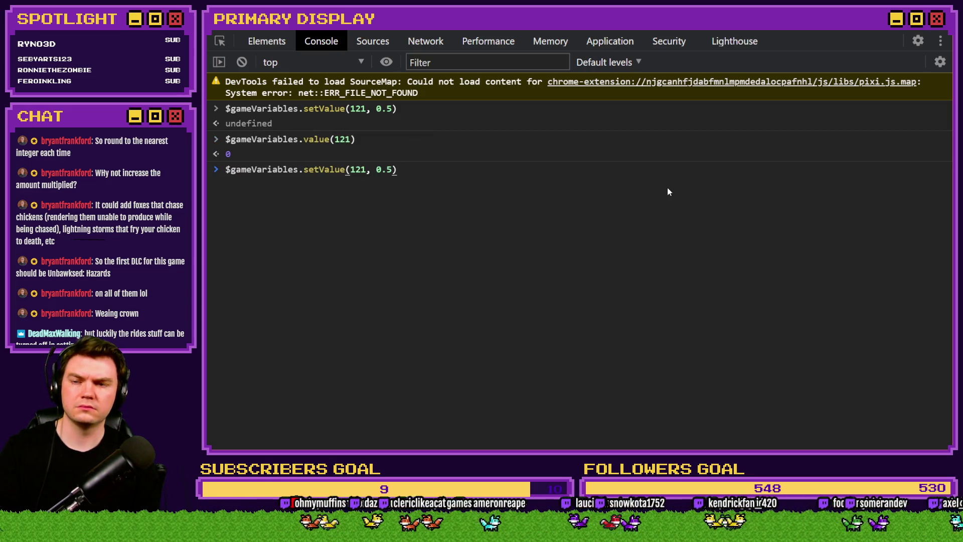
key("Left")
key("BackSpace")
key("BackSpace")
key("BackSpace")
type("5")
key("Return")
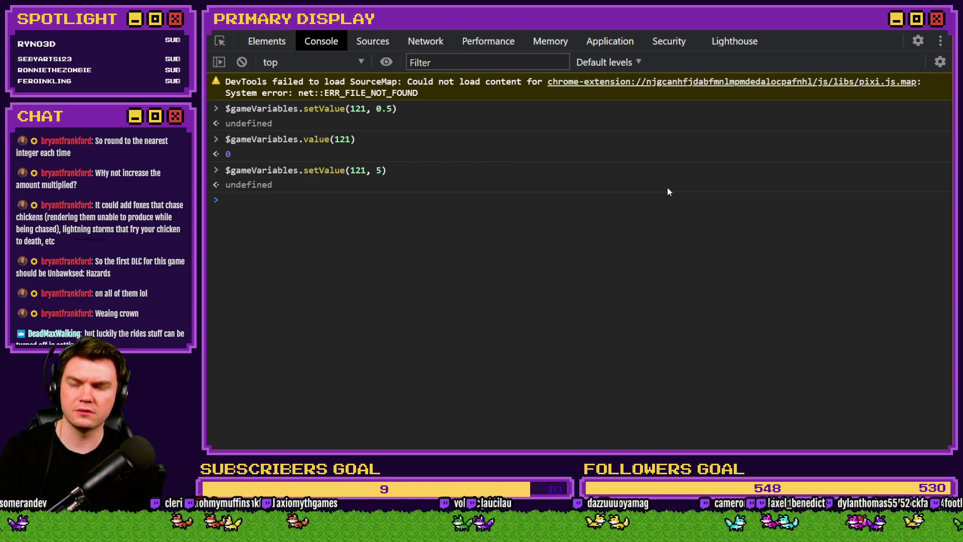
key("Up")
key("Up")
key("Return")
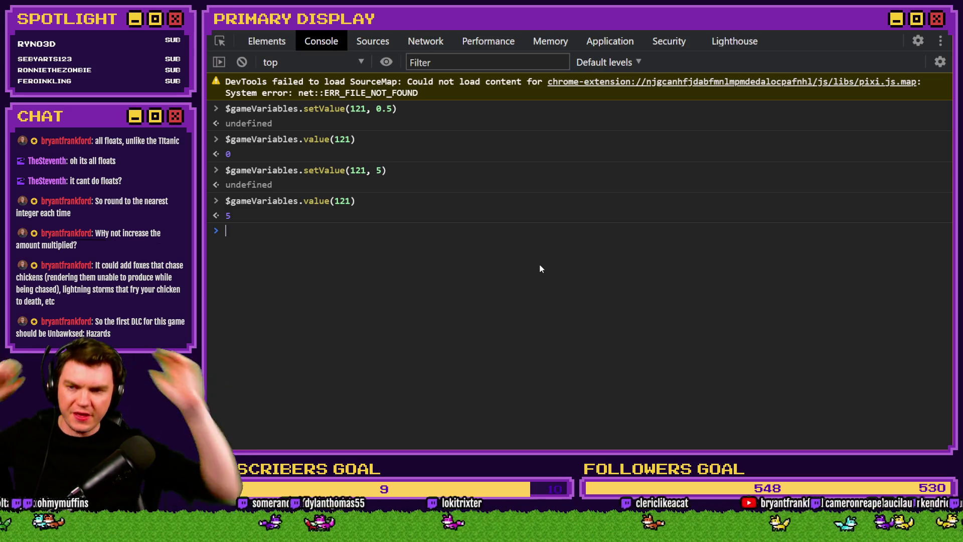
Store 5.5 in variable 121, see it read back as 5, and type var test = 5.
key("Up")
key("Up")
key("Left")
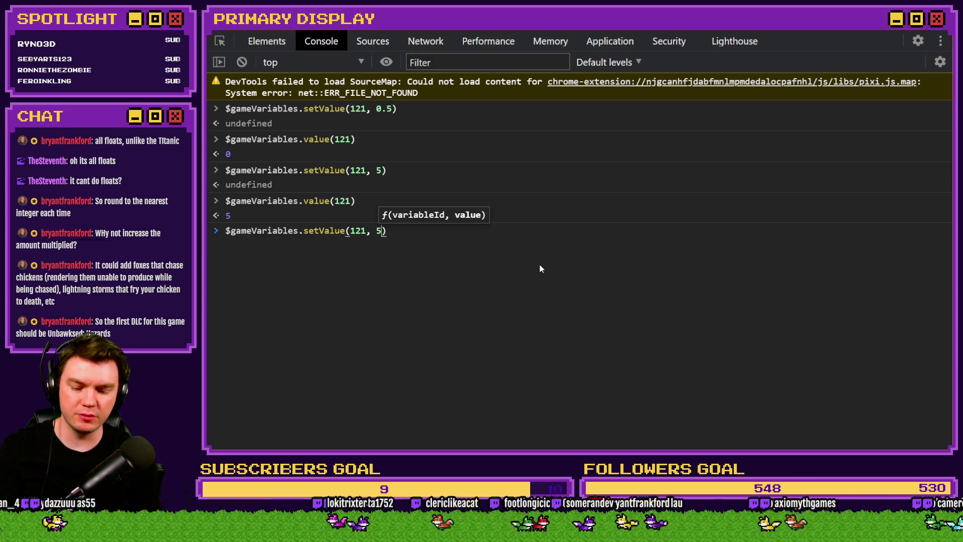
type(".5")
key("Return")
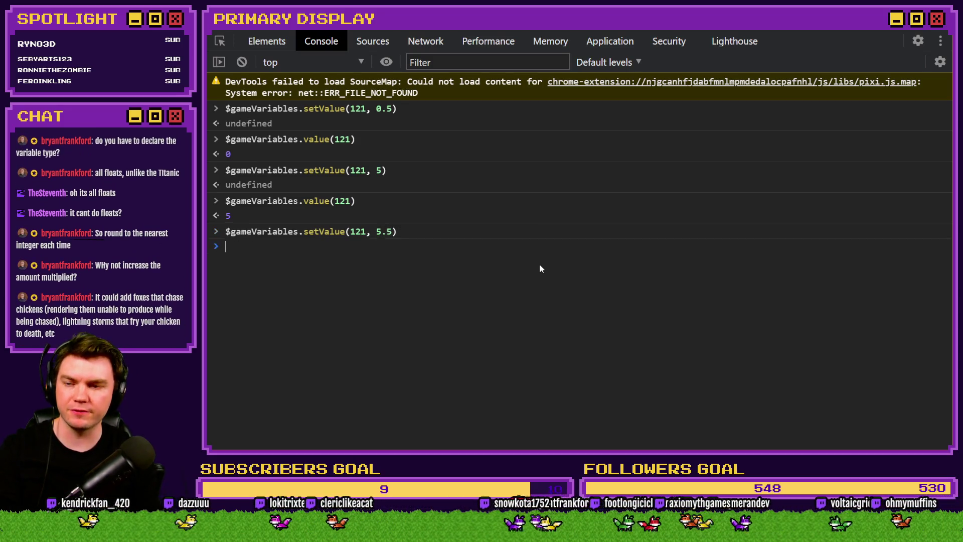
key("Up")
key("Up")
key("Return")
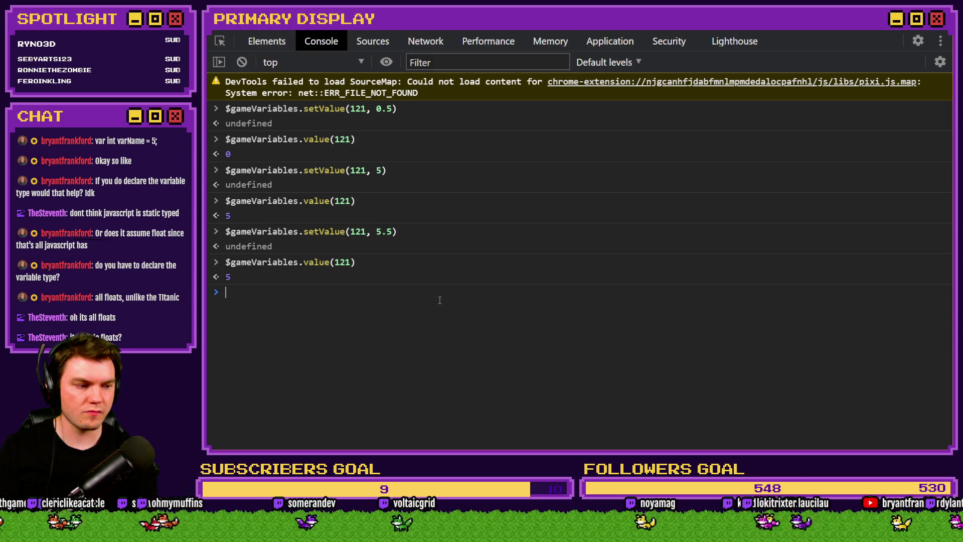
type("var ")
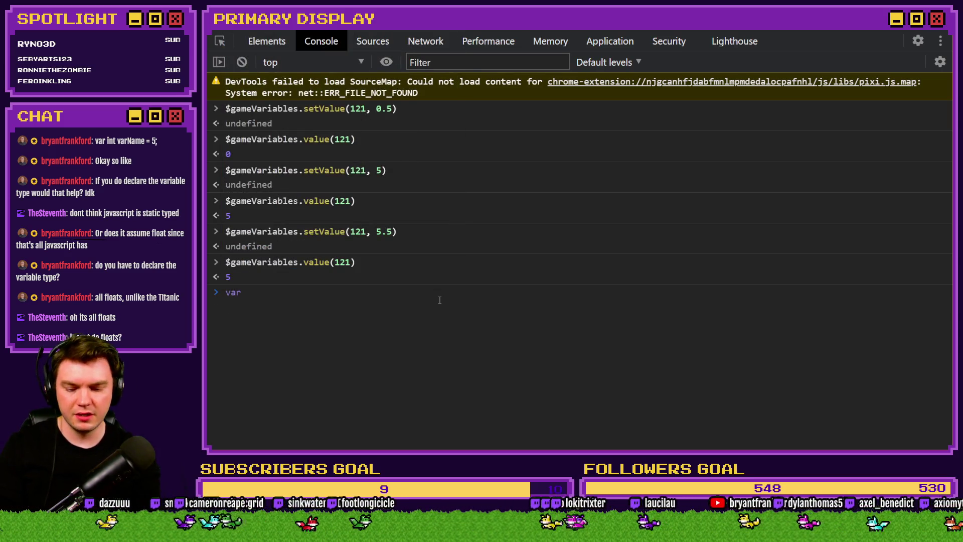
type("test =")
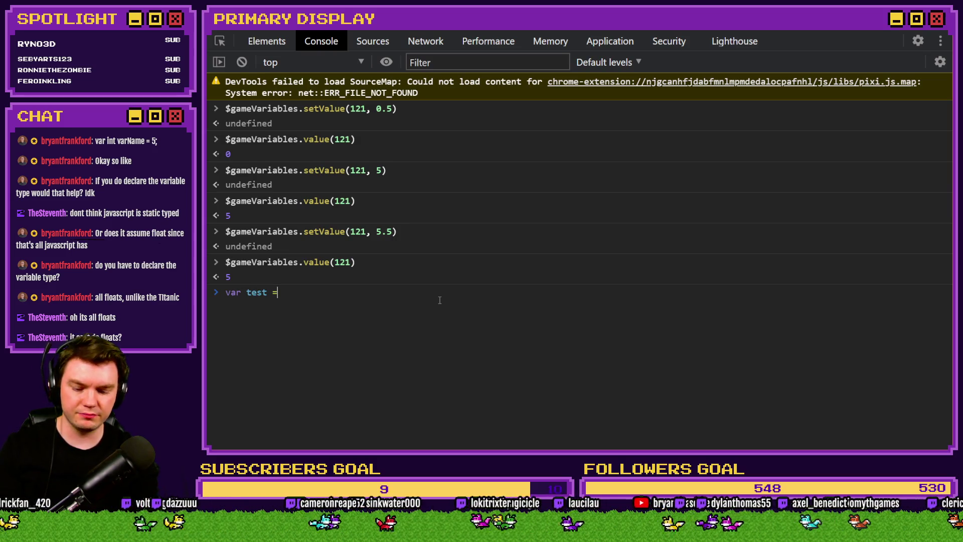
type(" 5")
Declare var test = 5, then redeclare it as var test = 5.5.
key("Return")
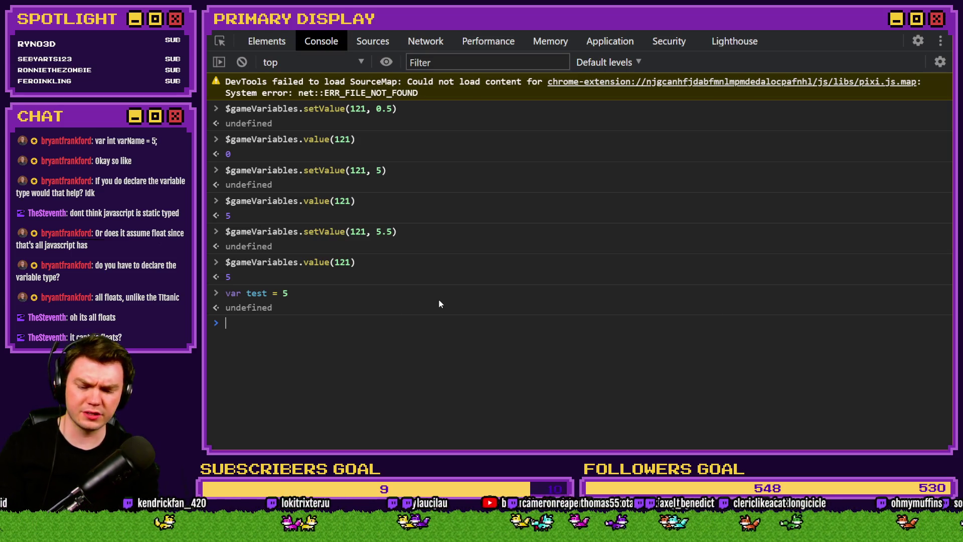
type("test")
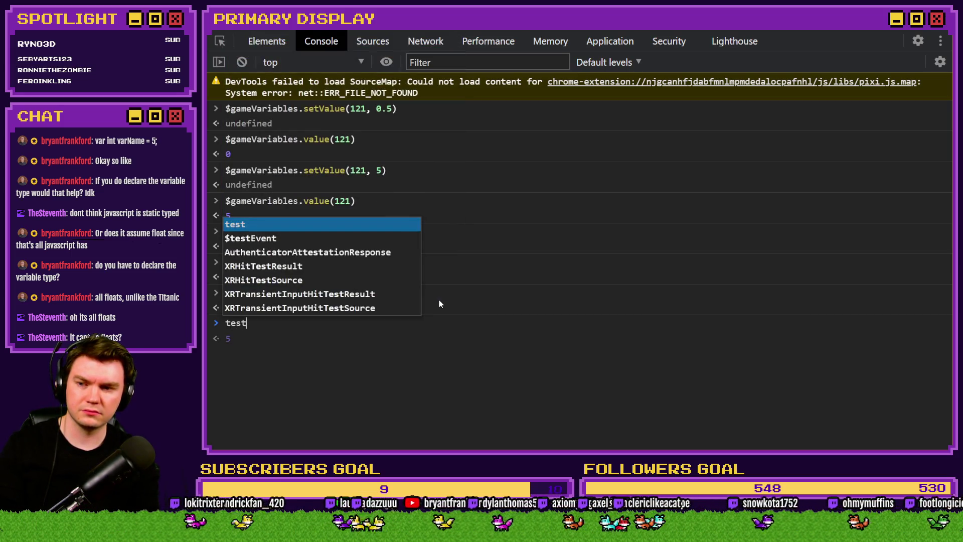
key("Escape")
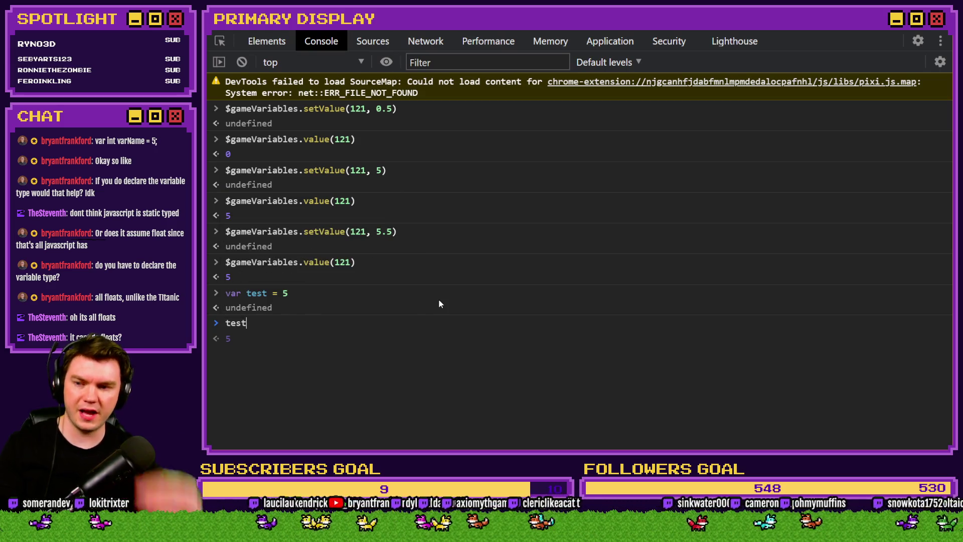
key("BackSpace")
key("BackSpace")
key("BackSpace")
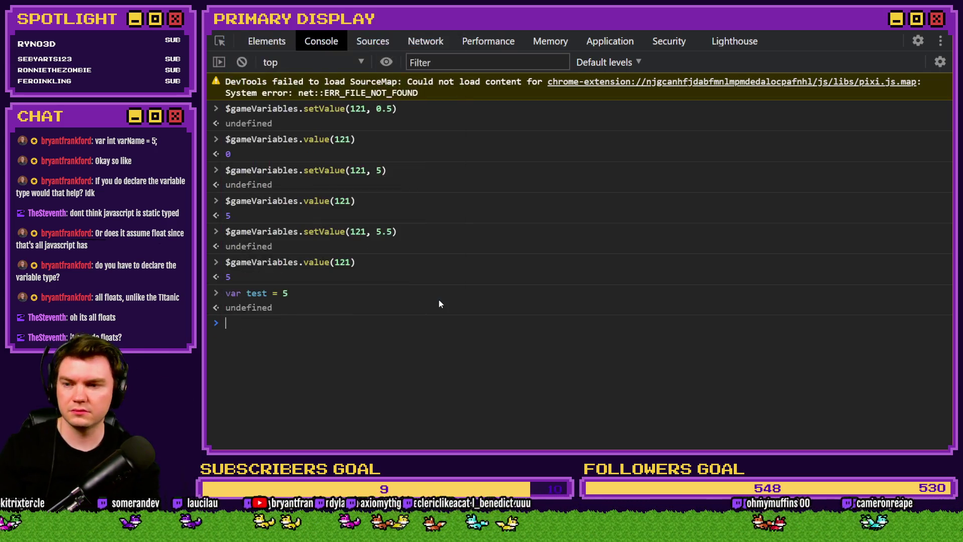
key("Up")
type(".5")
key("Return")
Run a bare var test declaration, clear the console output, and begin typing var test =.
key("Up")
key("Up")
key("Up")
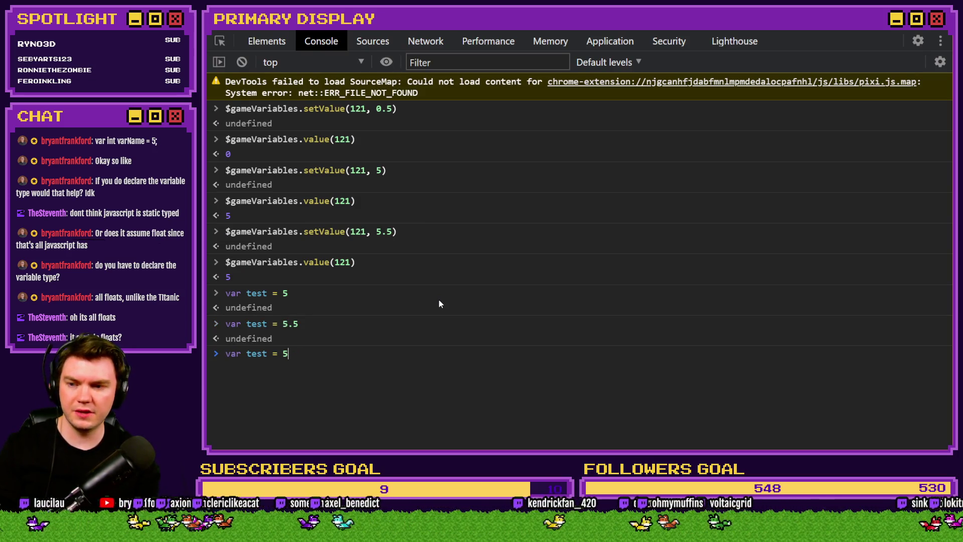
key("Down")
key("BackSpace")
key("BackSpace")
key("BackSpace")
key("BackSpace")
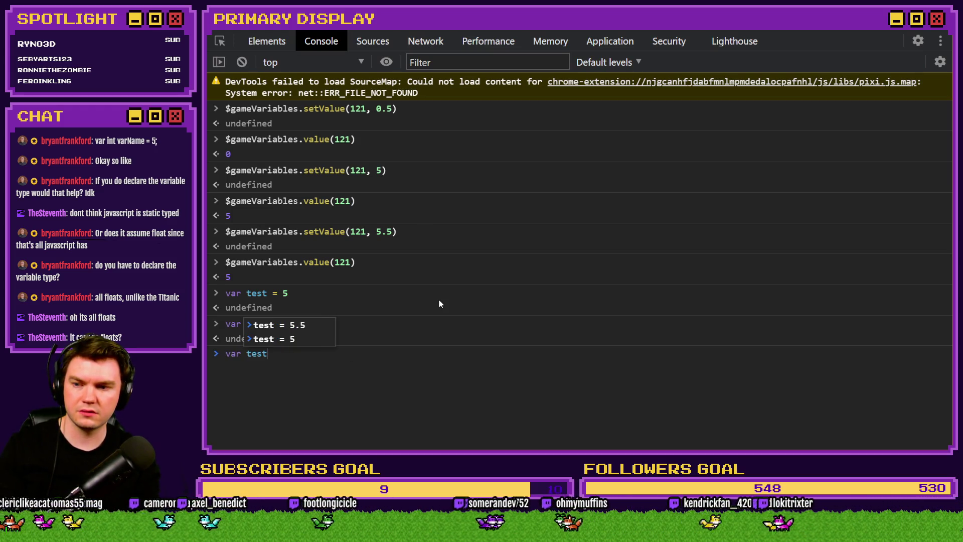
key("BackSpace")
key("BackSpace")
key("BackSpace")
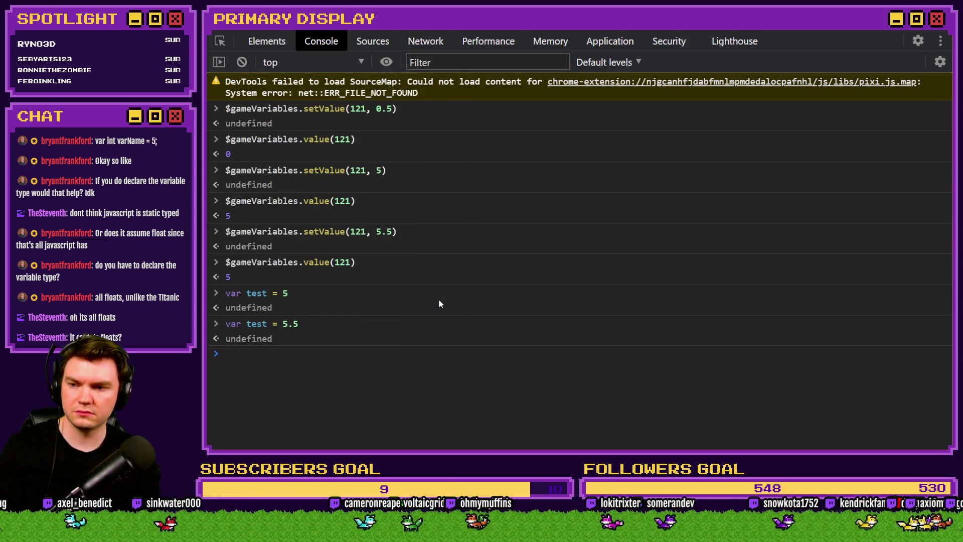
type("var test")
key("Return")
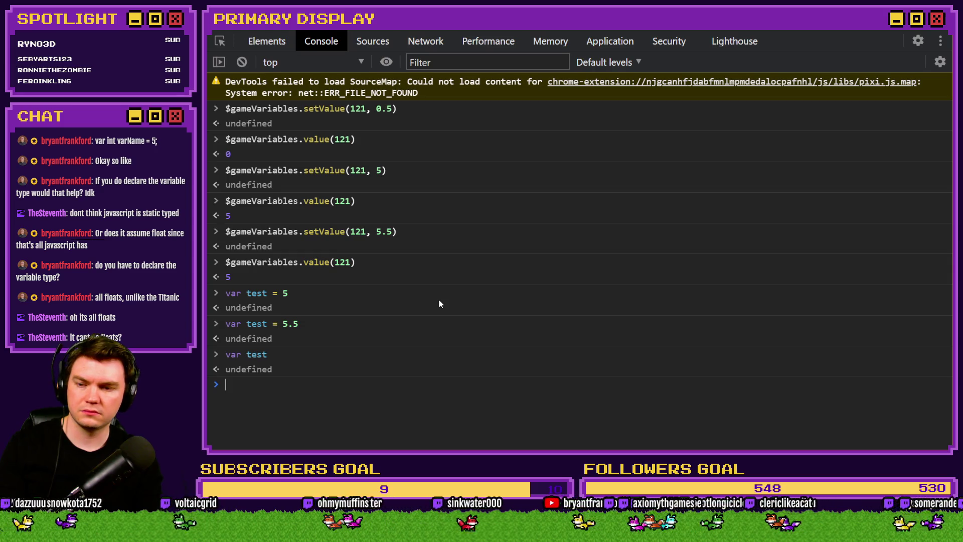
key("ctrl+l")
type("var test =")
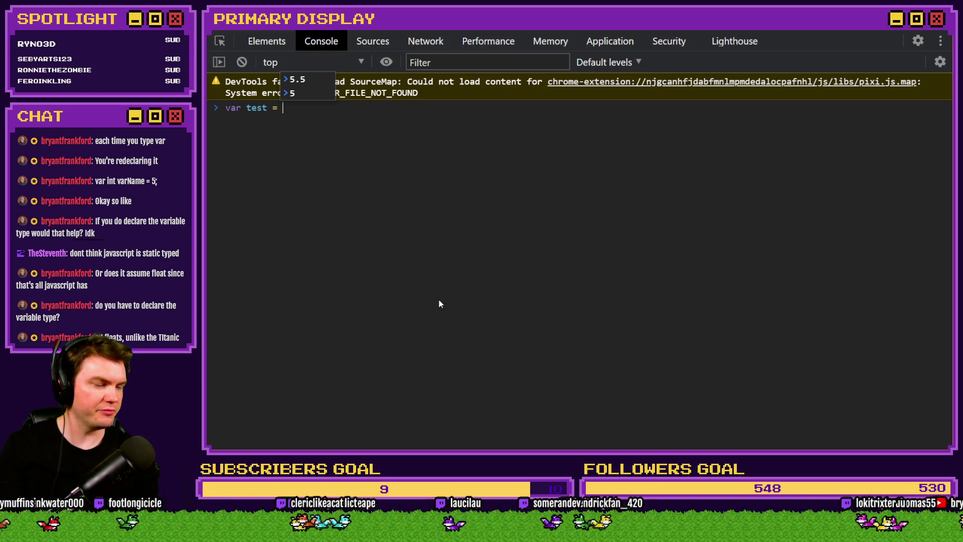
Declare var test = 5.5 and preview test, which shows 5.5 with the decimal kept.
type("5.5")
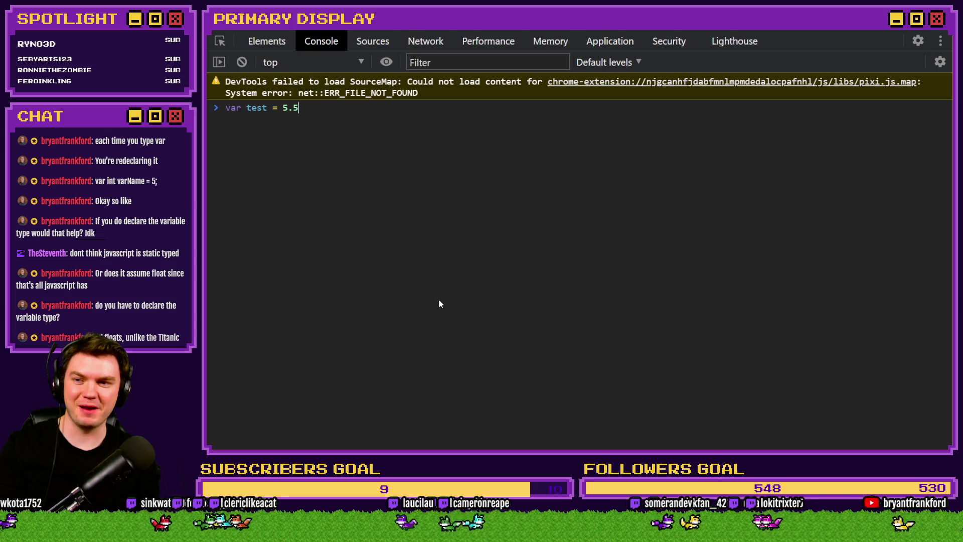
key("Return")
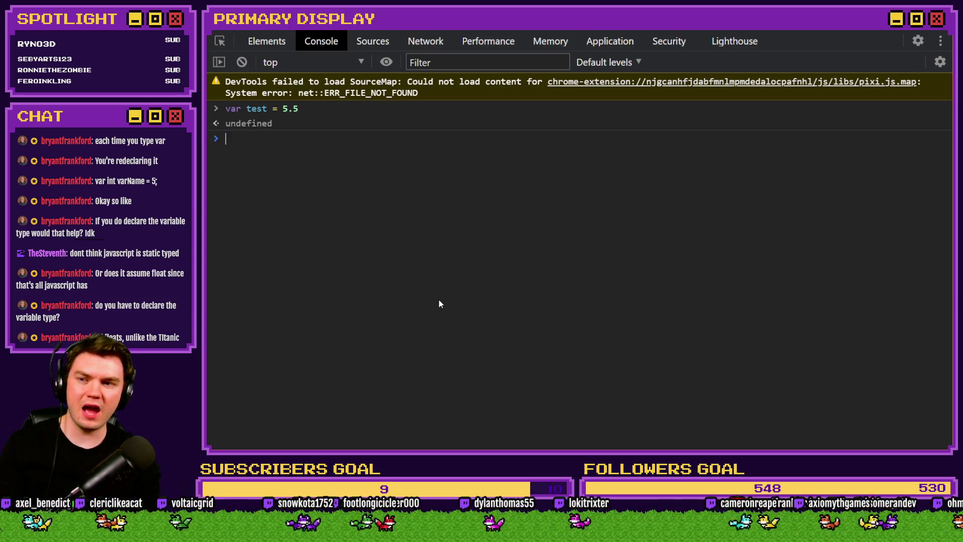
type("test")
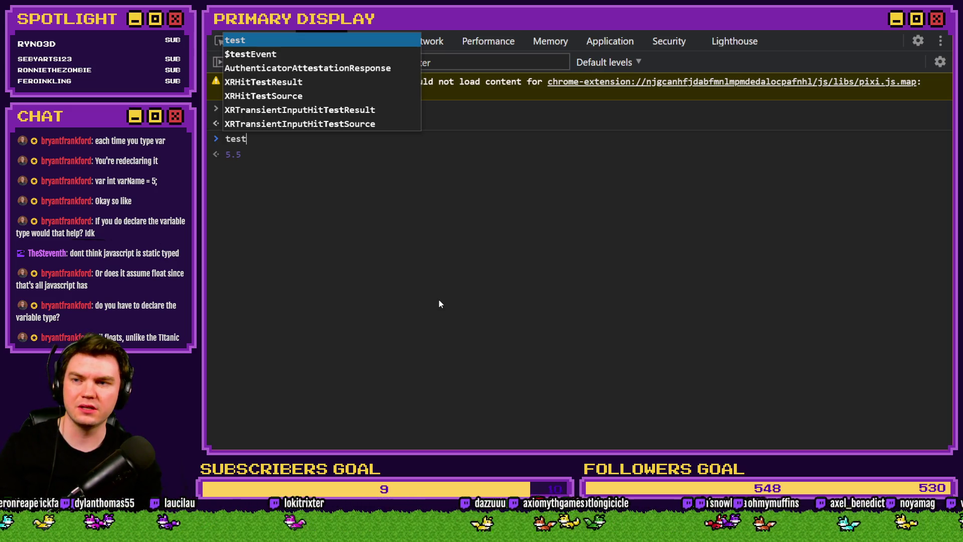
key("BackSpace")
key("BackSpace")
key("BackSpace")
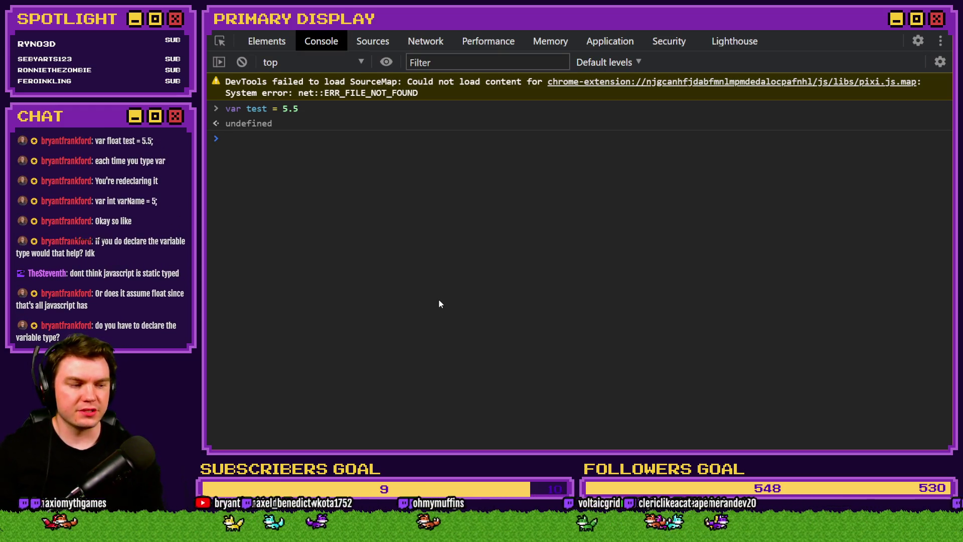
On a cleared console, try var float test = 5.5, which raises a SyntaxError.
type("var")
key("ctrl+l")
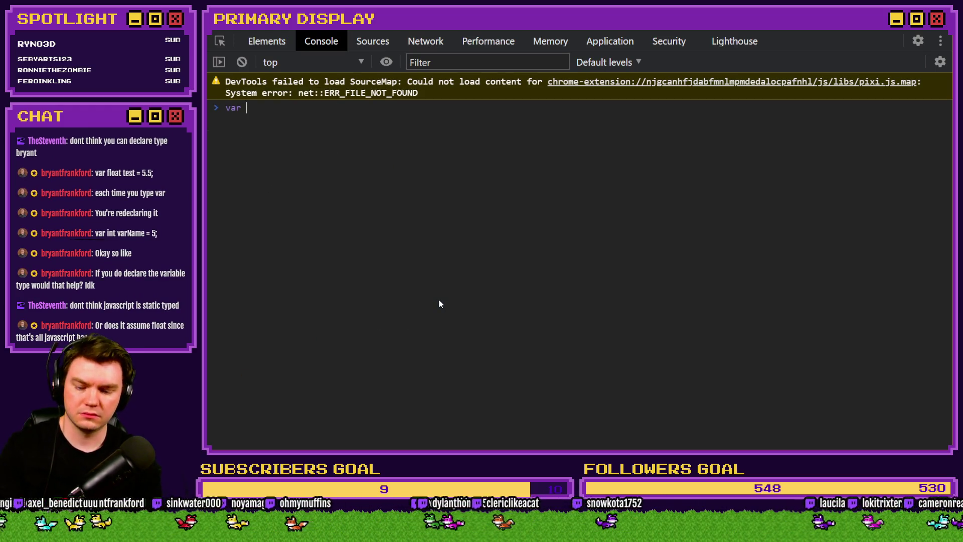
type("floa")
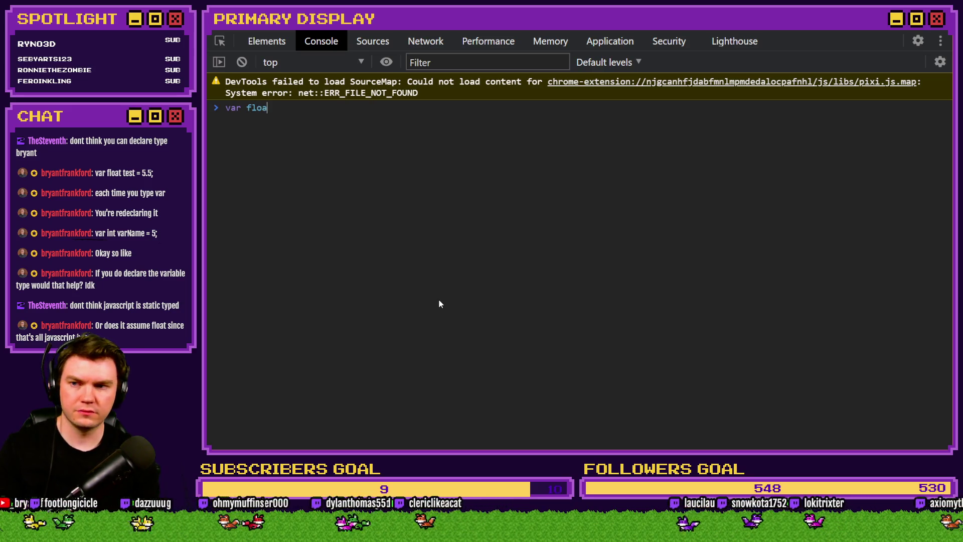
type("t test")
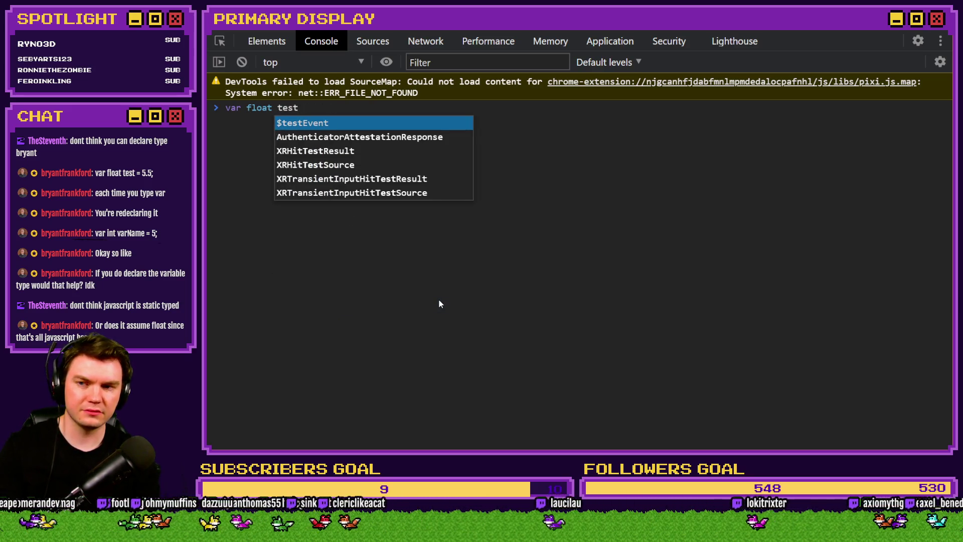
type(" = 5.5")
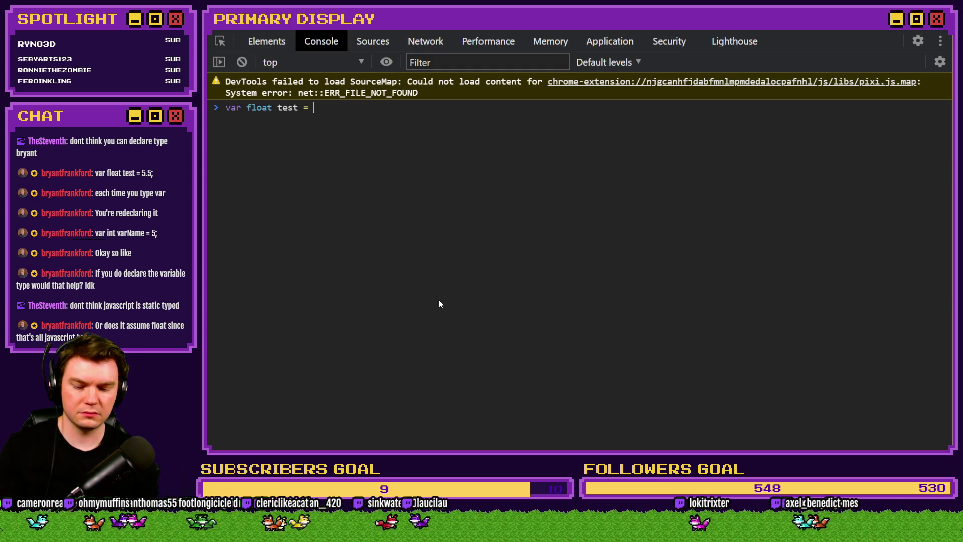
key("Return")
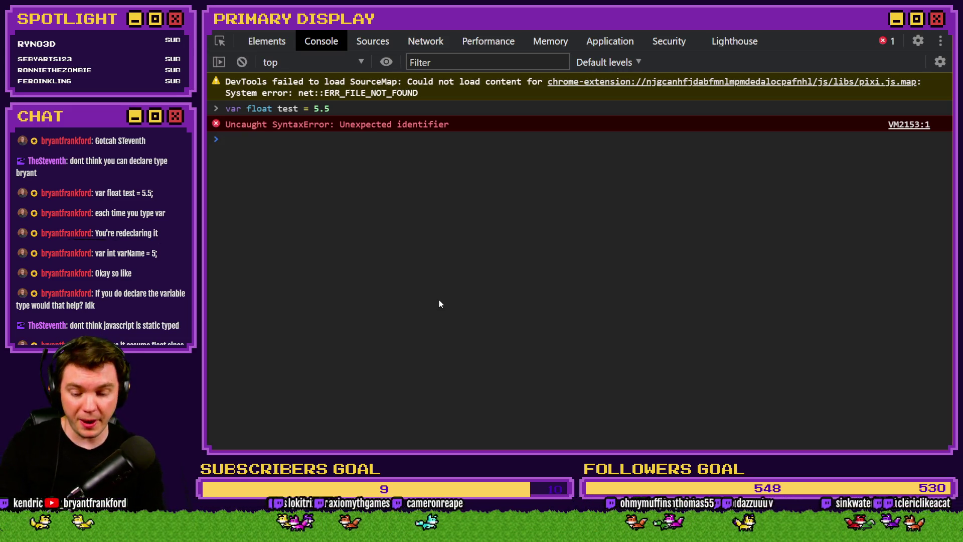
Declare var test = 3.123 and evaluate test to show 3.123.
type("var test = ")
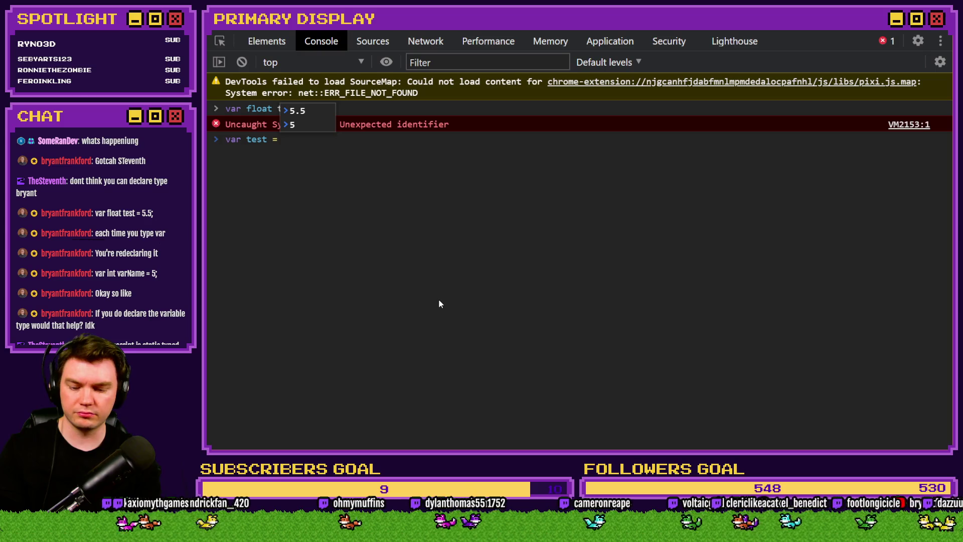
type("3.123")
key("Return")
type("test")
key("Return")
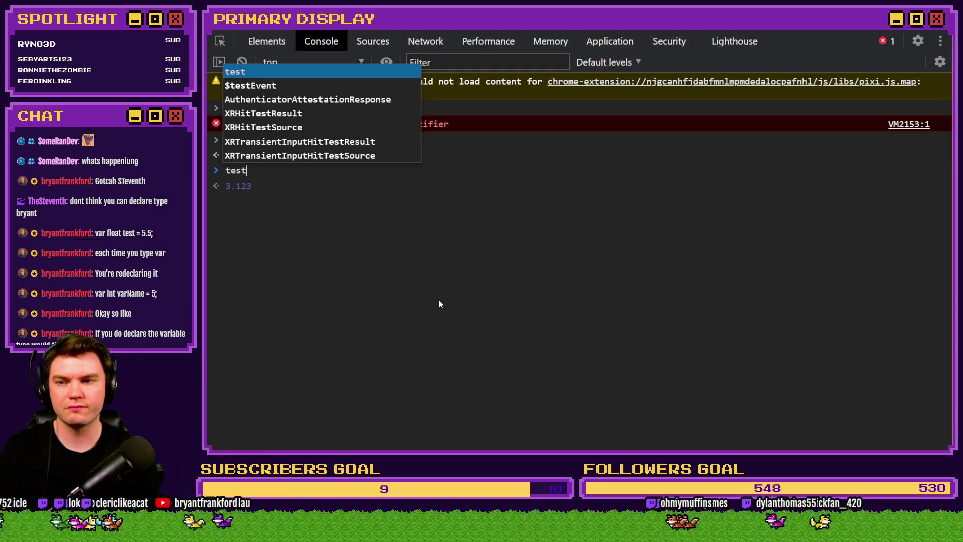
key("BackSpace")
key("BackSpace")
key("BackSpace")
Clear the console and enter $gameVariables.setValue(121, 5) at the prompt.
key("ctrl+space")
key("Escape")
key("ctrl+l")
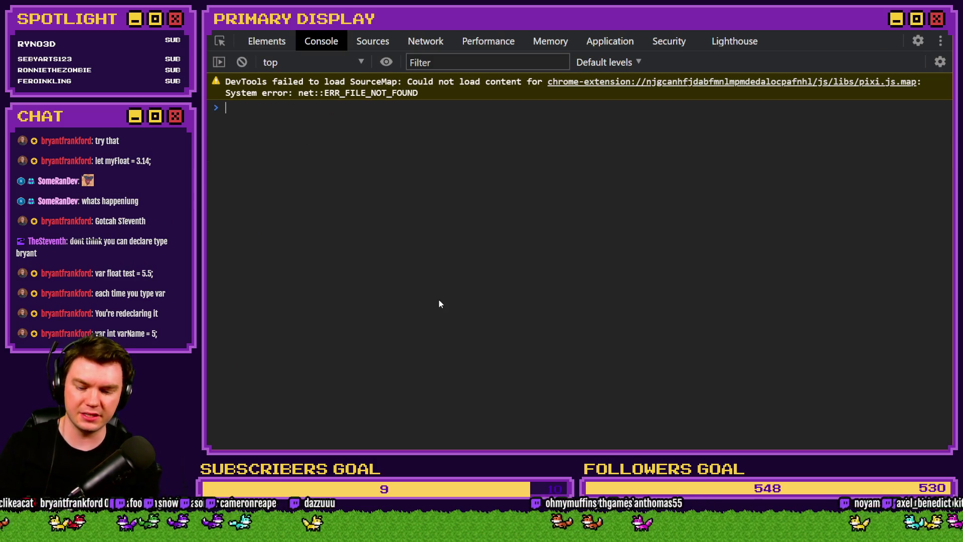
type("Game")
key("BackSpace")
key("BackSpace")
key("BackSpace")
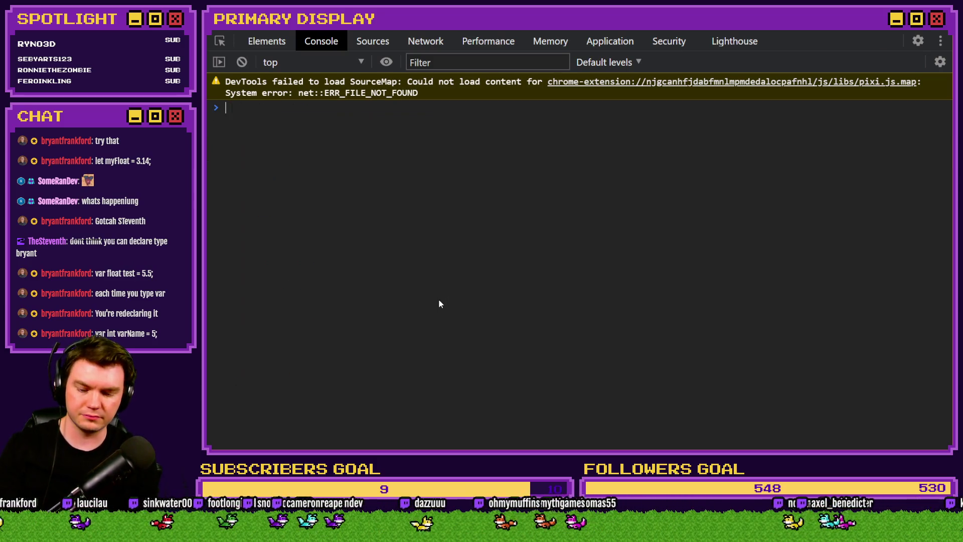
type("$gameVariabl")
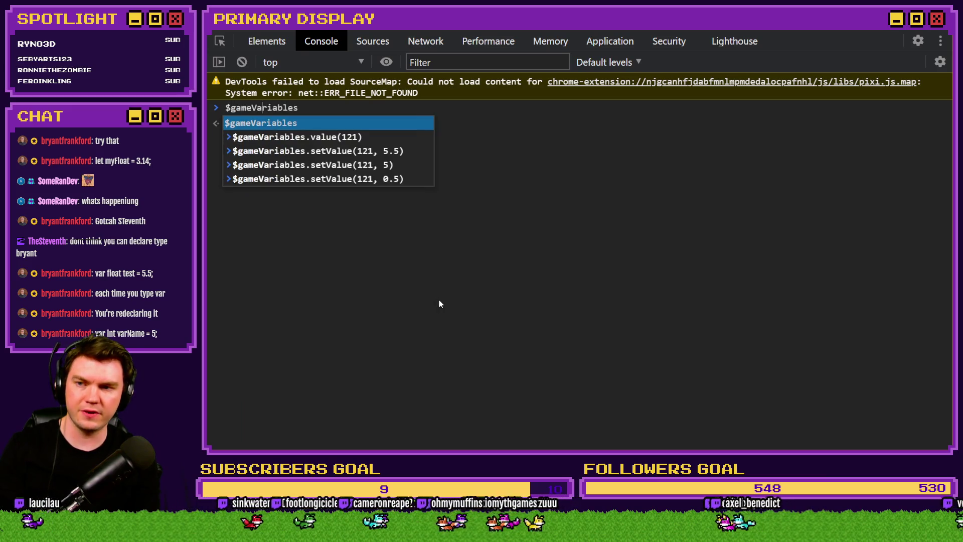
type("es.setValue")
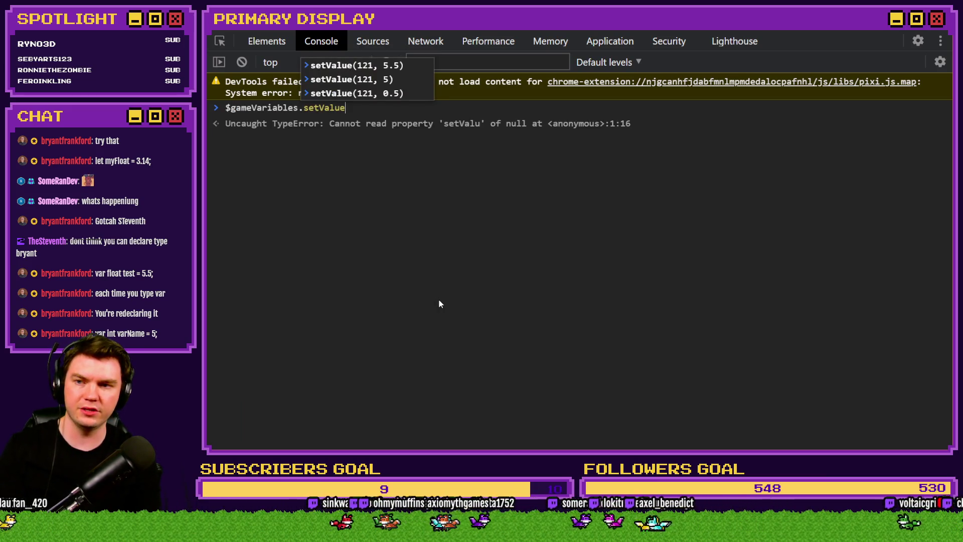
type("(121")
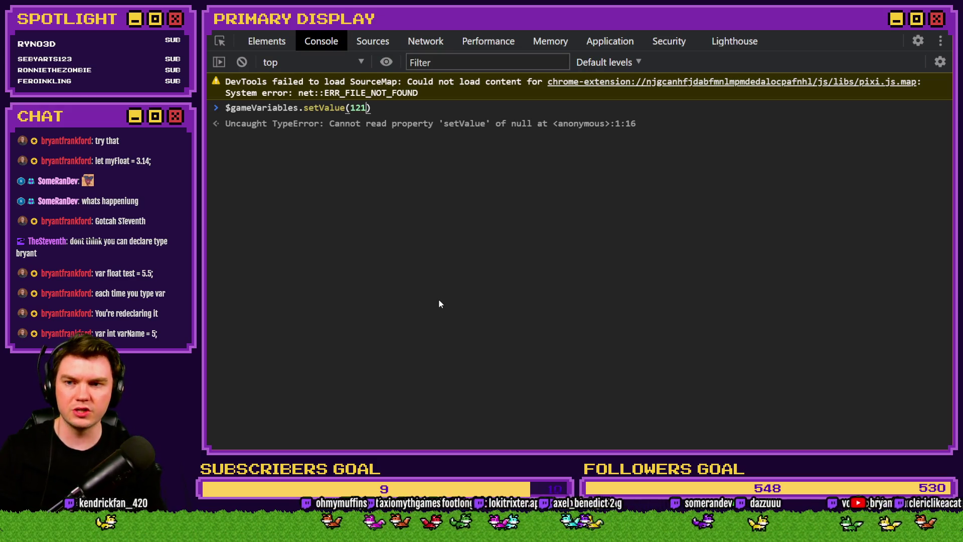
type(", 5")
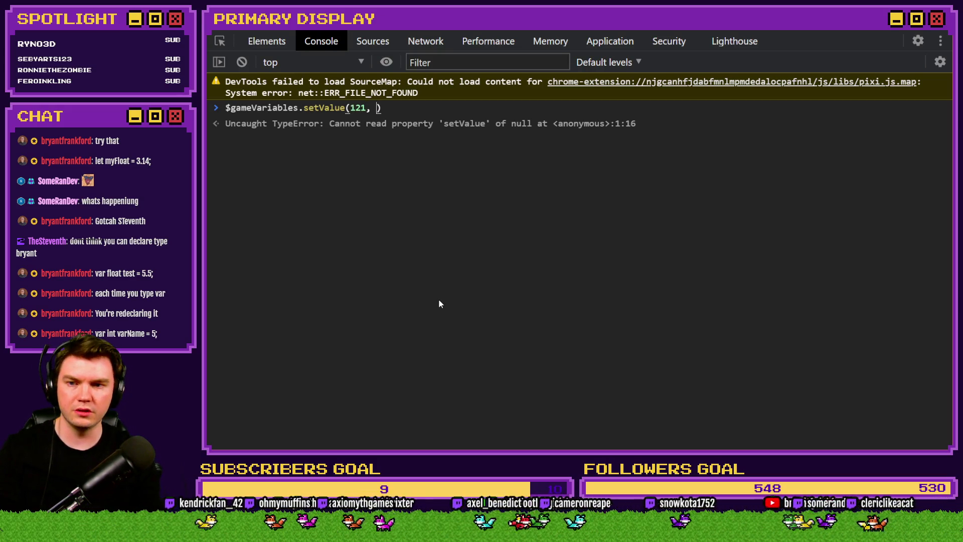
Run $gameVariables.setValue(121, 5), hit a null TypeError, then clear the console.
key("Return")
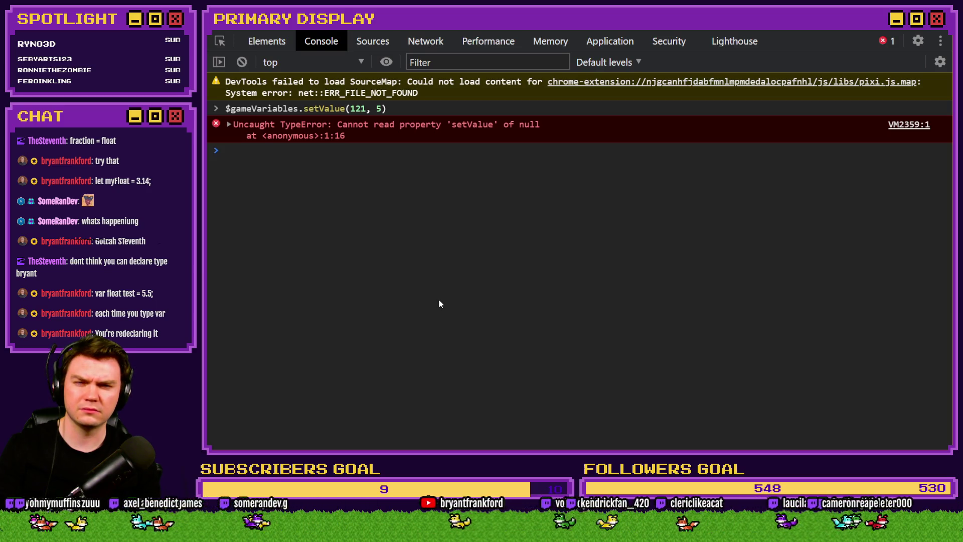
key("Up")
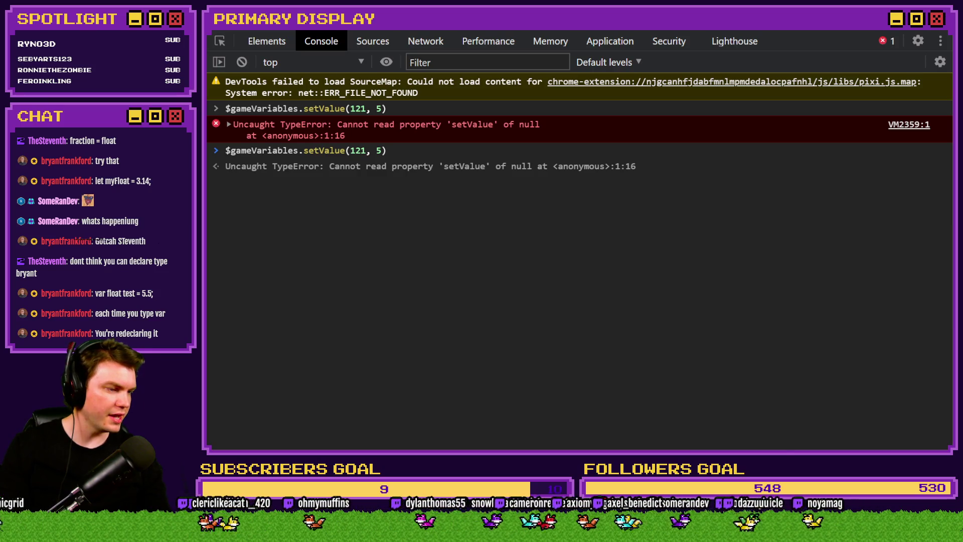
right_click(478, 190)
left_click(445, 155)
Replace the failed command with let myFloat = 3.14, run it, and preview myFloat.
triple_click(345, 110)
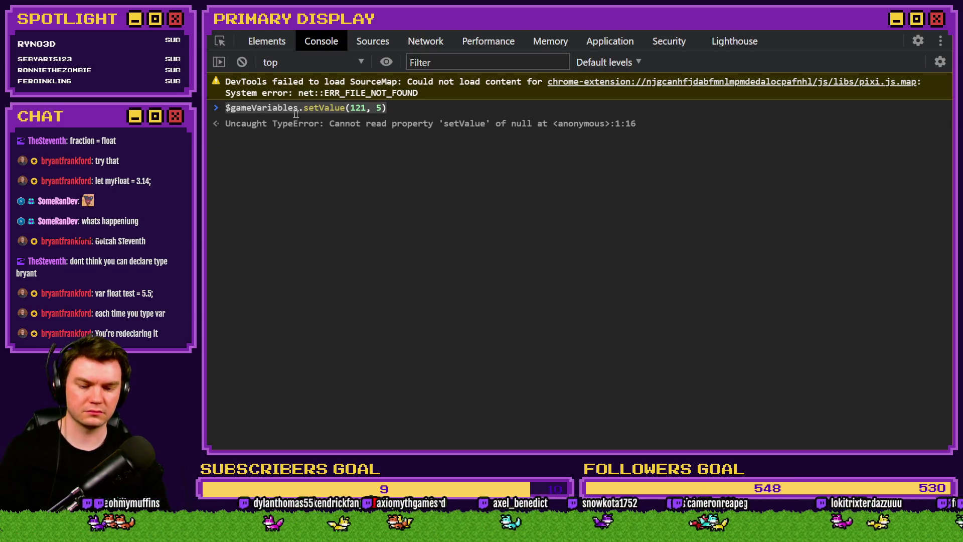
key("BackSpace")
type("et myFloat = 3.14")
left_click(219, 107)
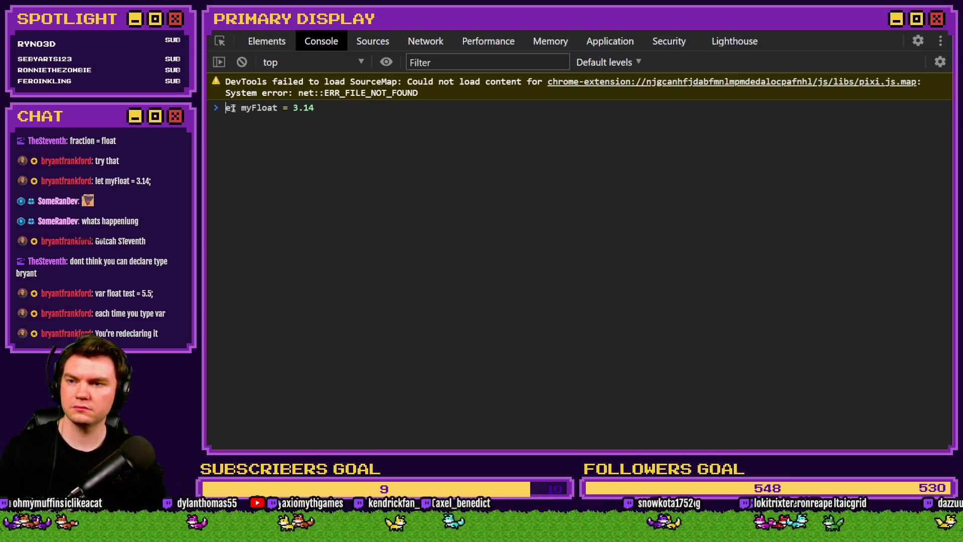
type("l")
key("Return")
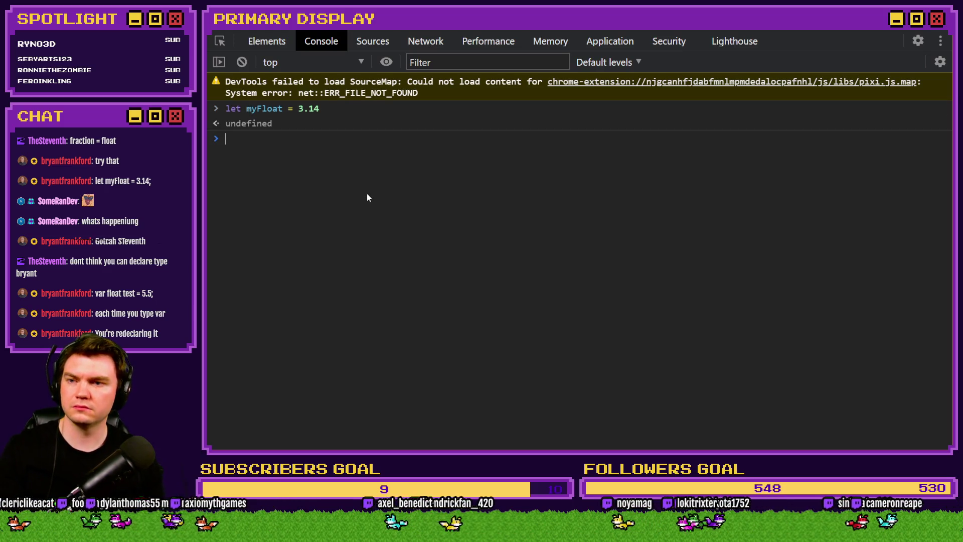
type("myFloat")
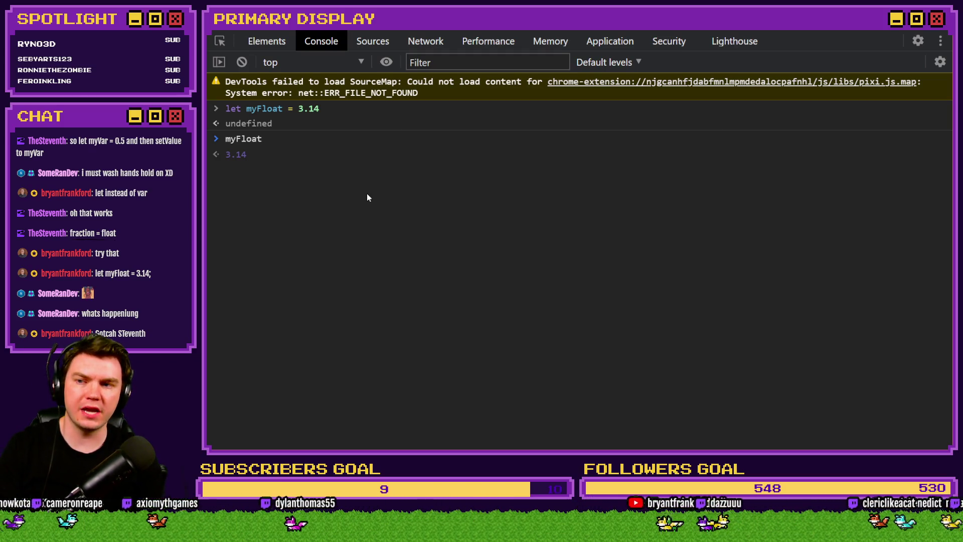
key("BackSpace")
key("BackSpace")
key("BackSpace")
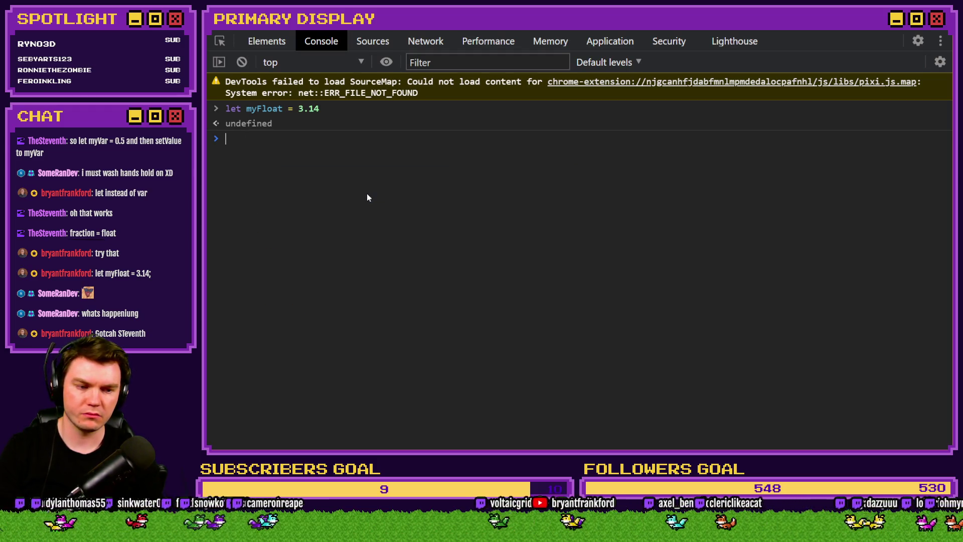
Run $gameVariables.setValue(120, myFloat), get a null TypeError, and return to the game window.
type("$gameVariables")
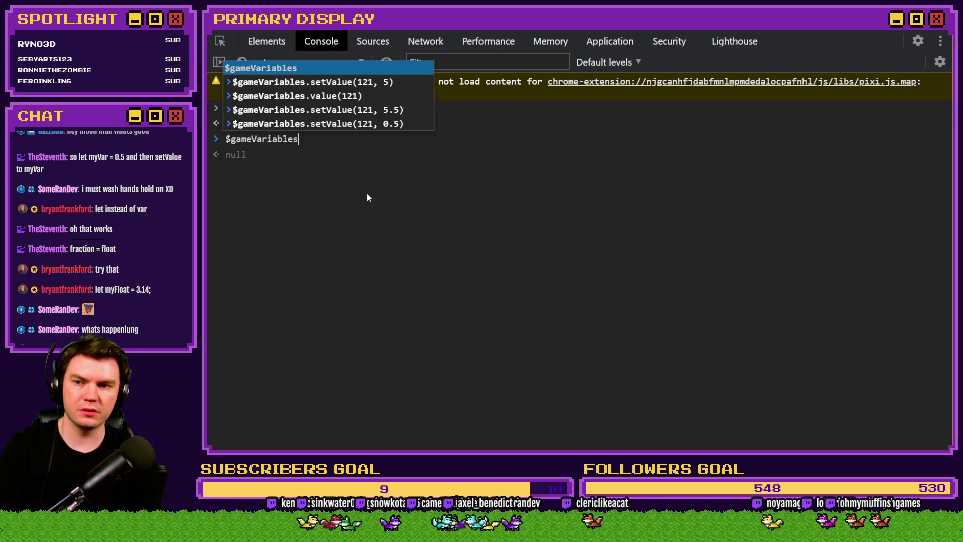
key("Tab")
type(".set")
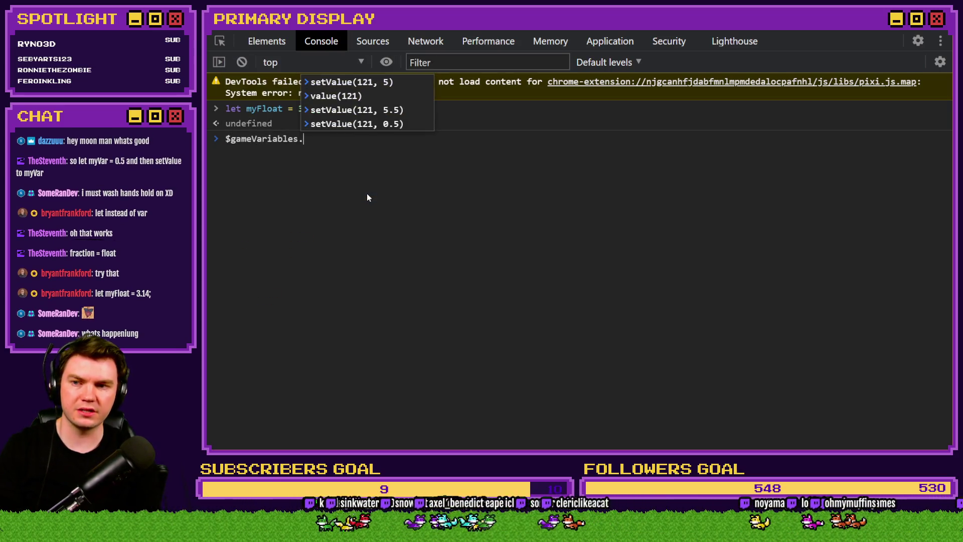
type("Value")
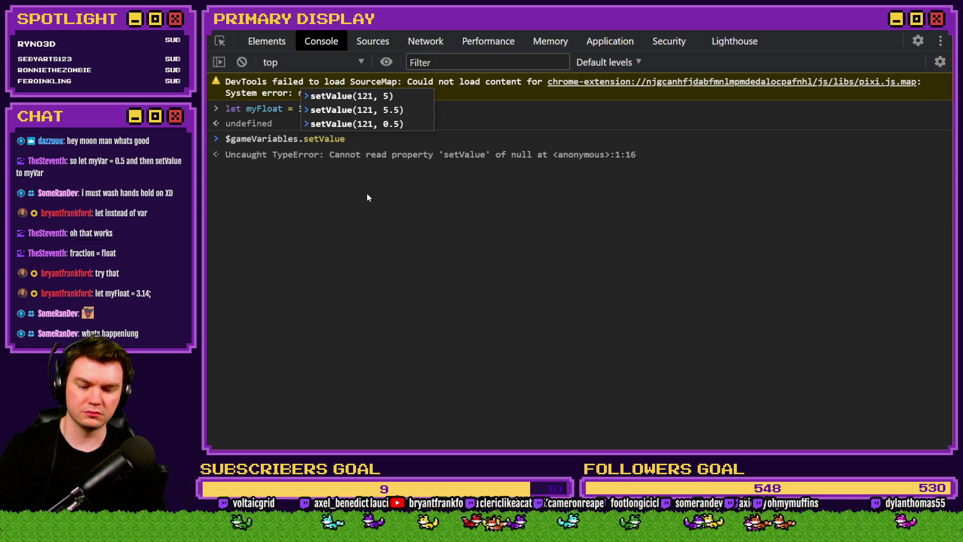
type("(")
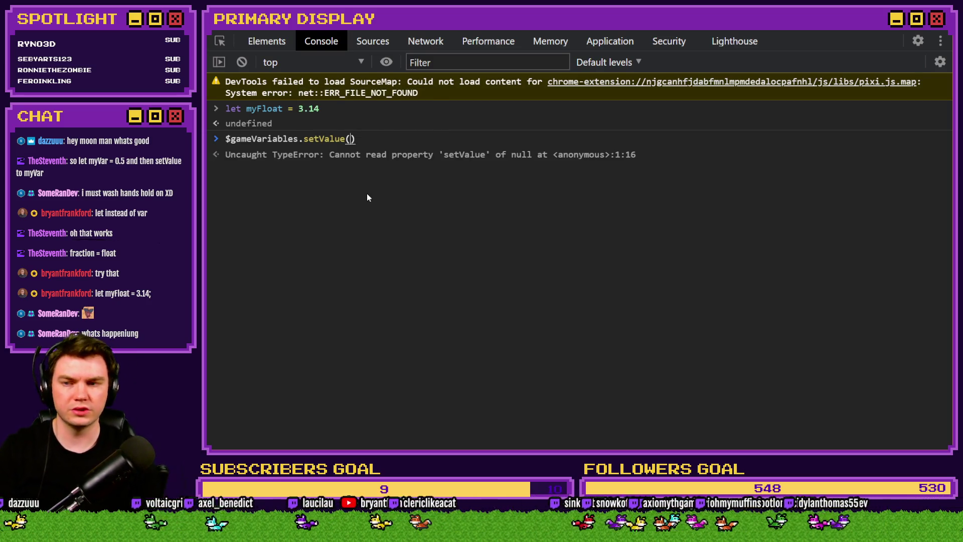
type("120")
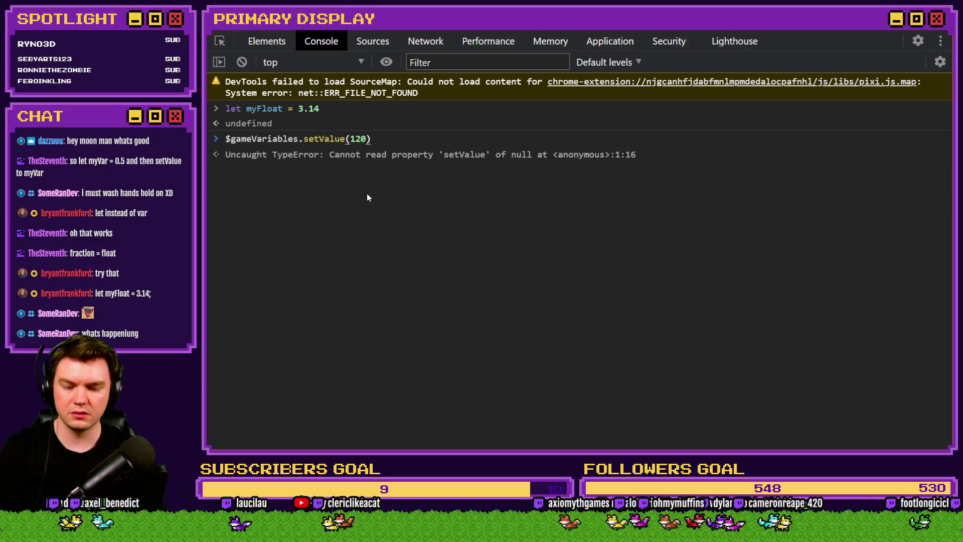
type(", myFloat")
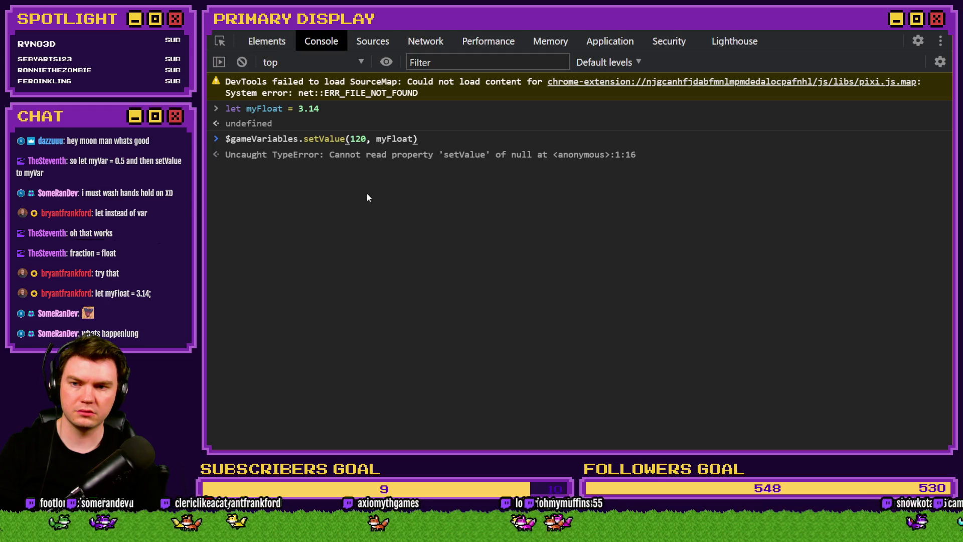
key("Return")
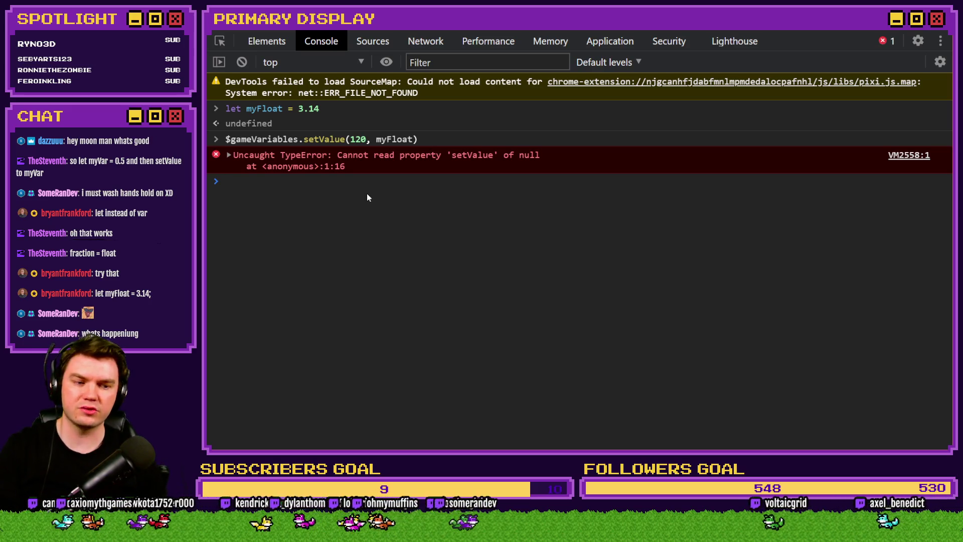
left_click_drag(325, 113, 240, 109)
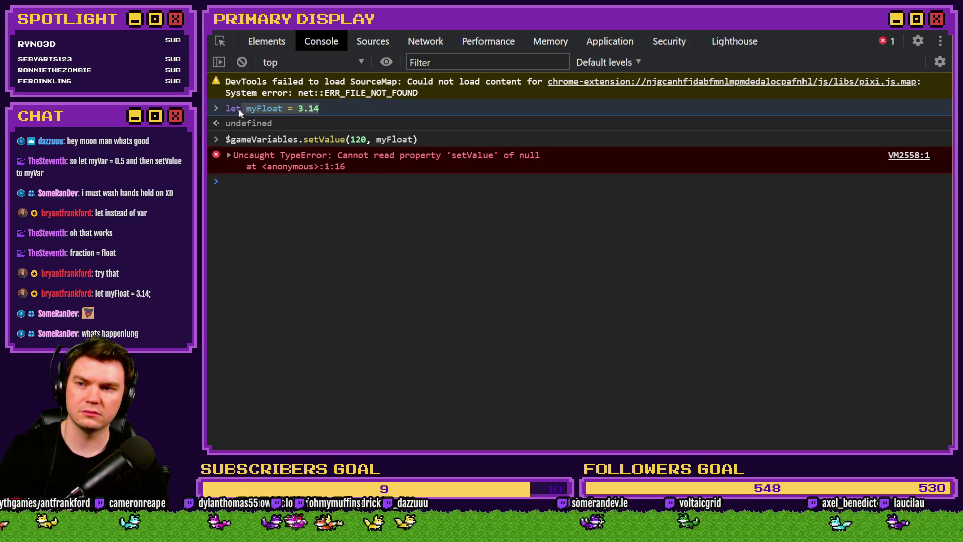
left_click(947, 32)
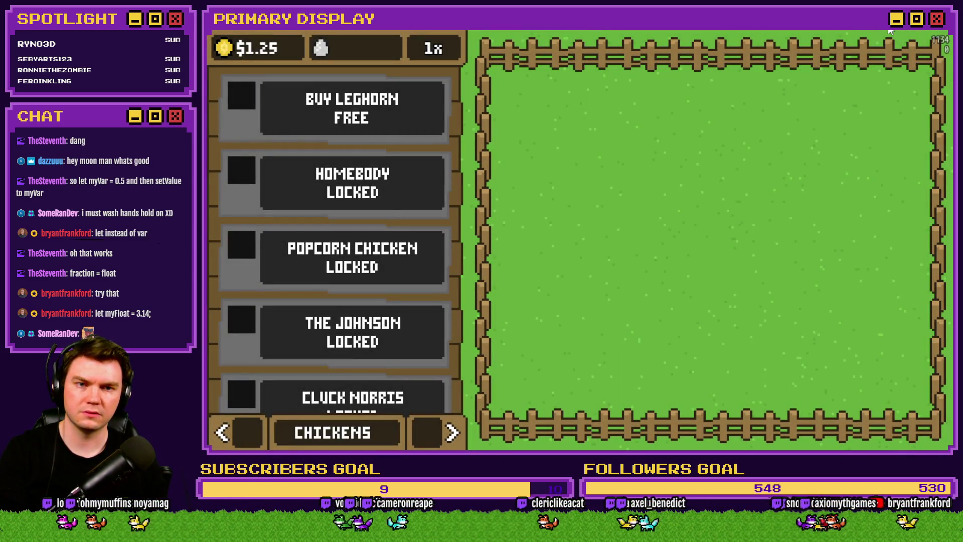
Reopen DevTools and declare let myFloat = 3.14.
key("F12")
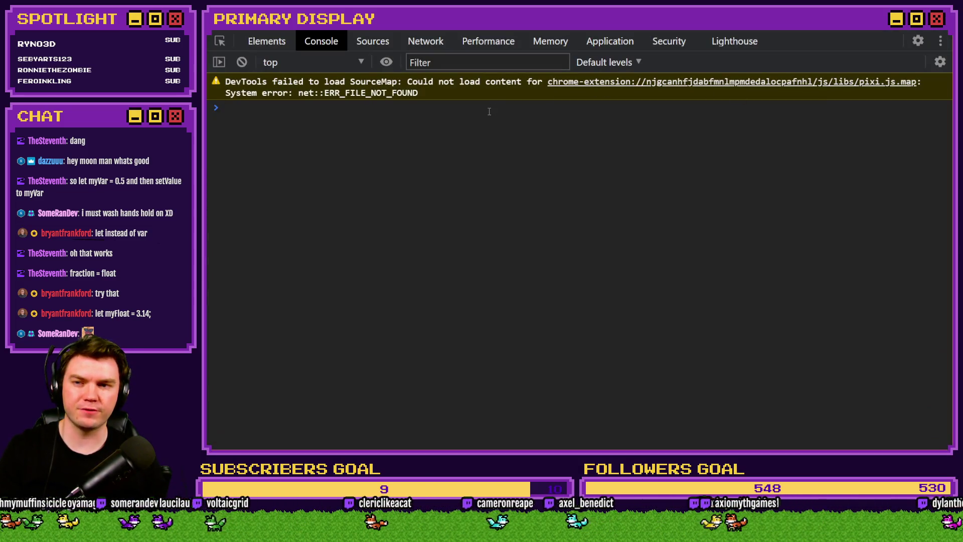
right_click(489, 112)
left_click(480, 112)
type("let myFloat = 3.14")
key("Return")
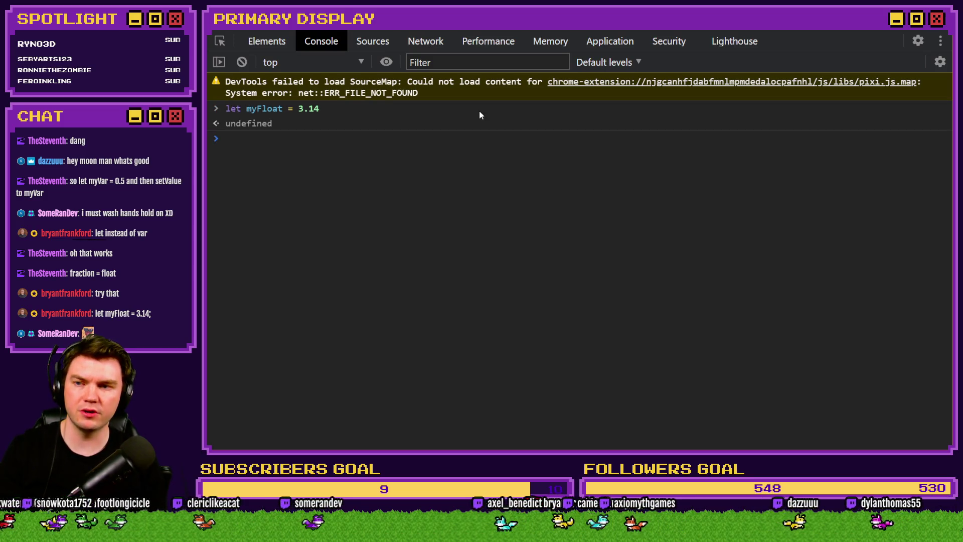
Set game variable 120 to 1, then to myFloat.
type("$gaa")
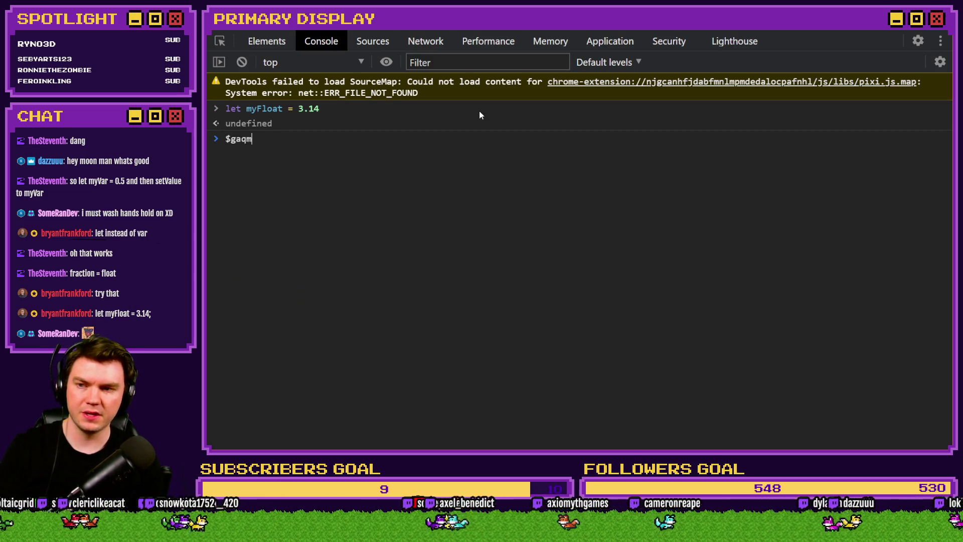
key("BackSpace")
type("me")
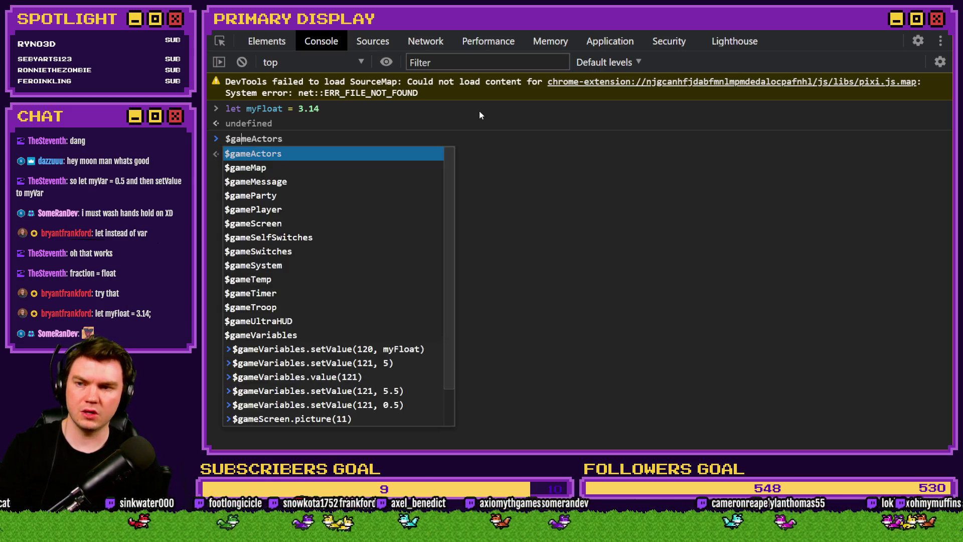
type("Variables.setValue")
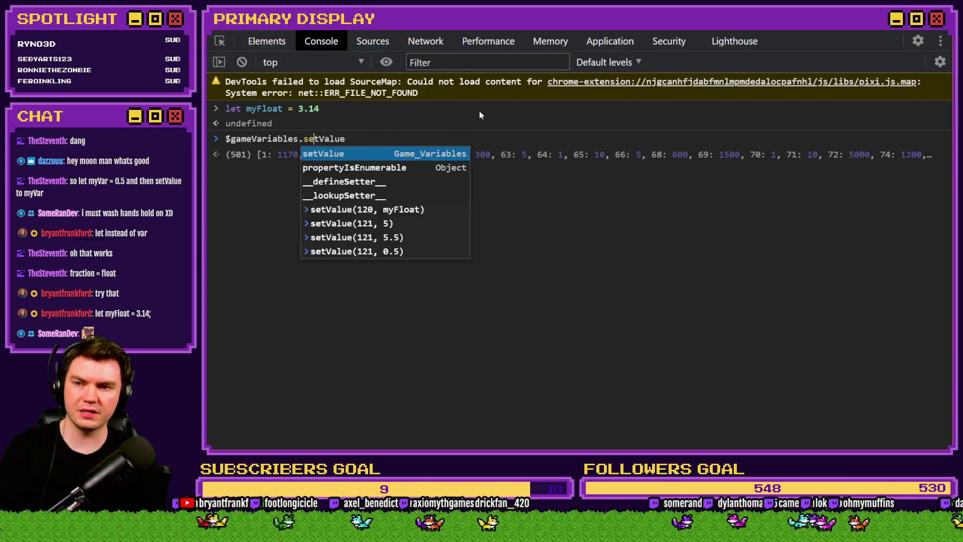
type("(120")
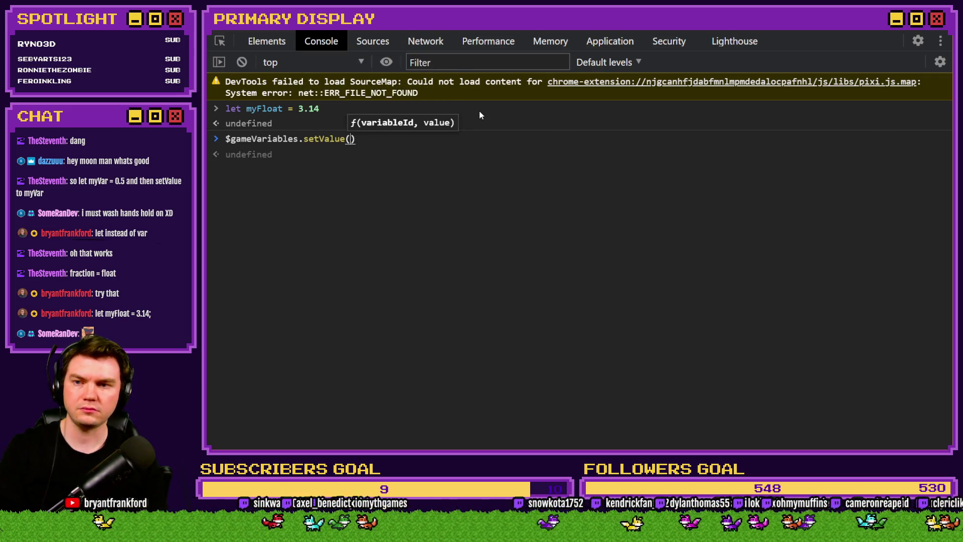
type(", ")
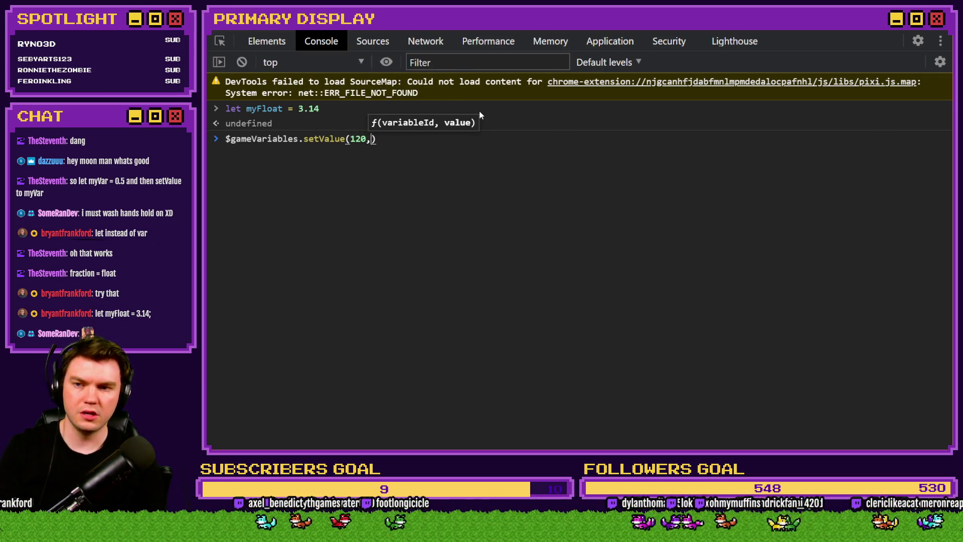
type("1")
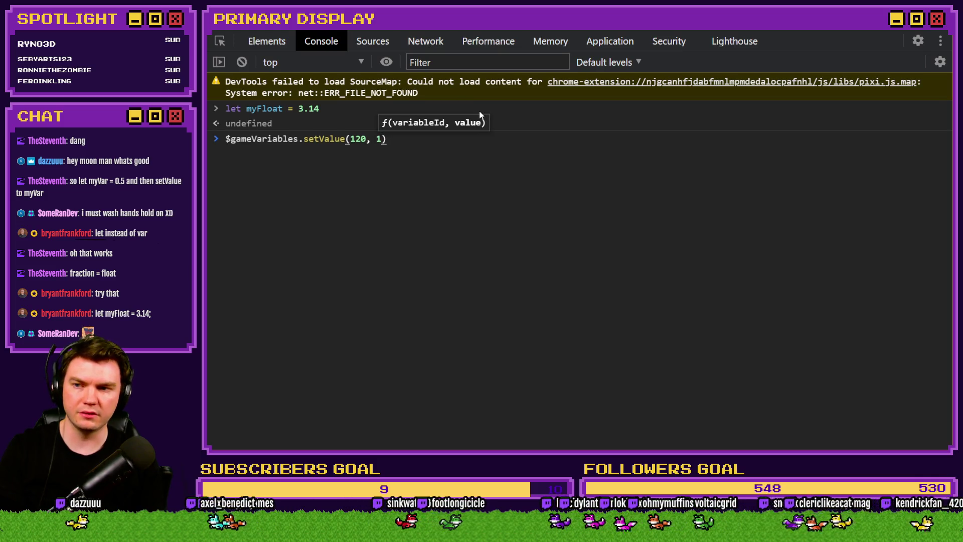
key("Return")
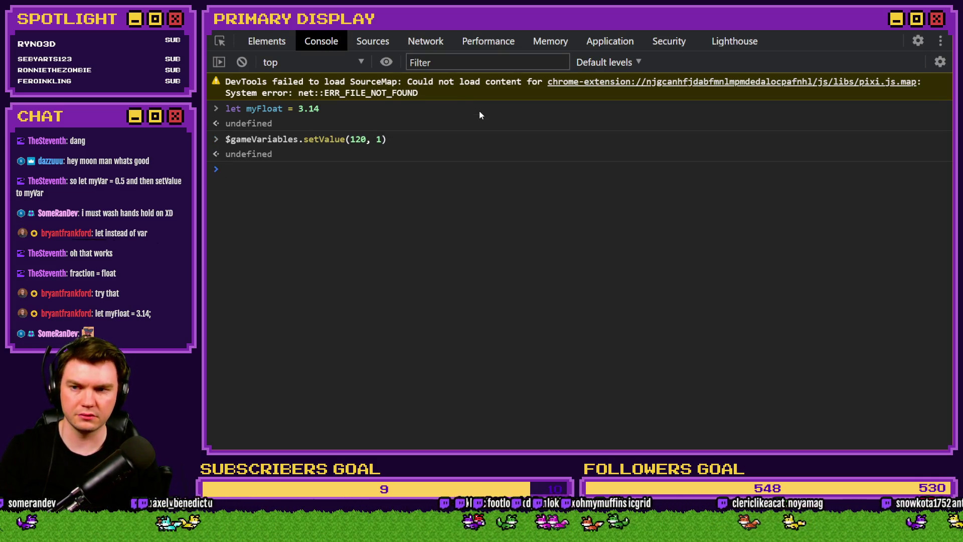
key("Up")
key("Left")
key("BackSpace")
type("myfl")
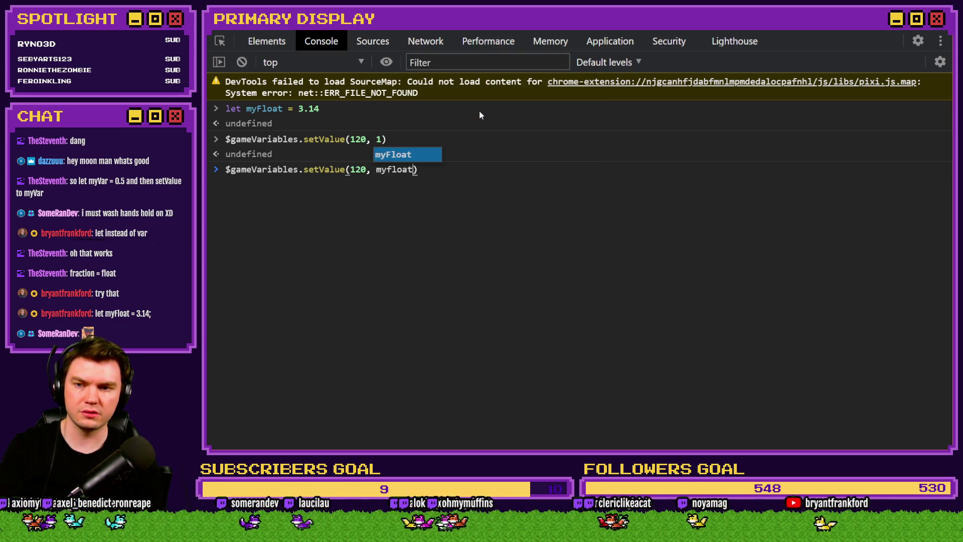
key("BackSpace")
key("BackSpace")
key("BackSpace")
type("Float")
key("Return")
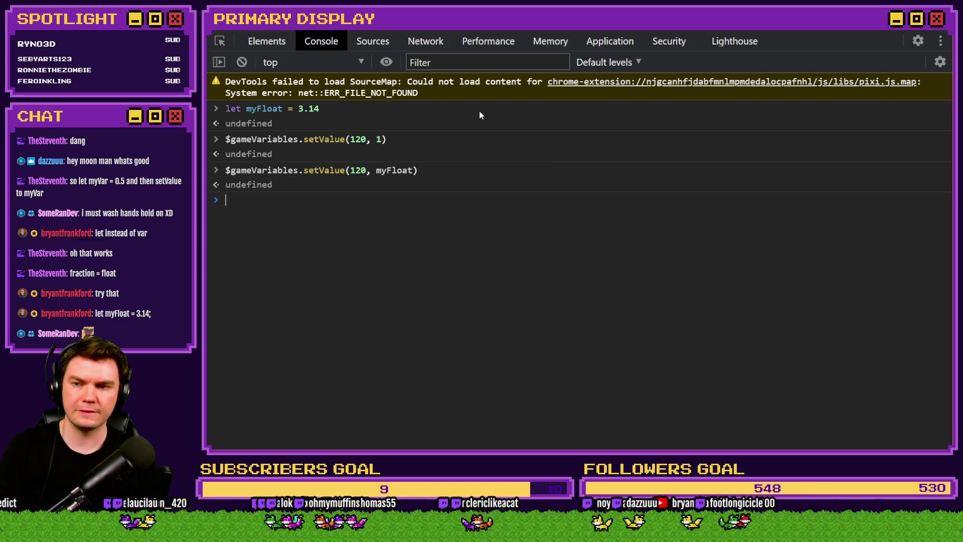
Query $gameVariables.value(120), which returns 3 instead of 3.14.
key("Up")
key("Left")
key("Left")
key("Left")
key("BackSpace")
key("BackSpace")
key("BackSpace")
type(".v")
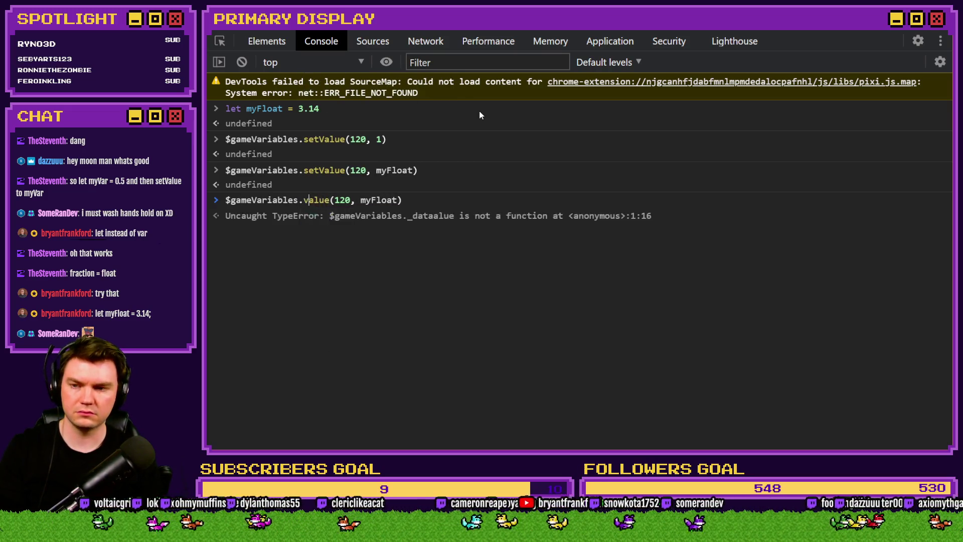
key("Right")
key("Right")
key("Right")
key("Delete")
key("Delete")
key("Delete")
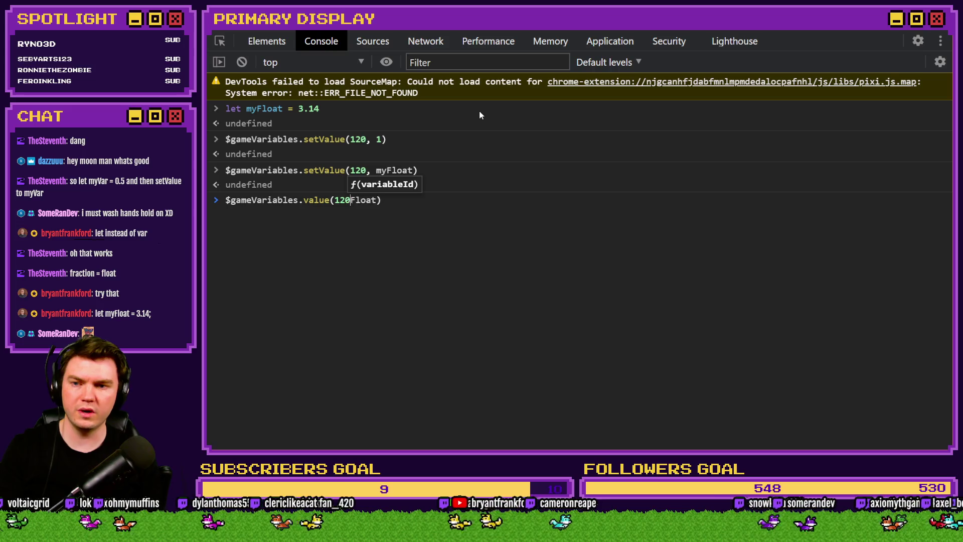
key("Return")
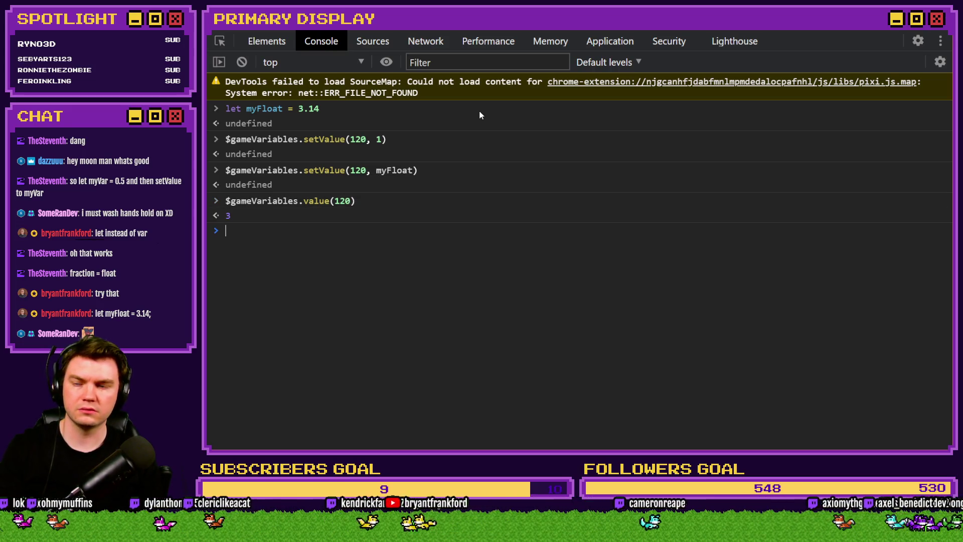
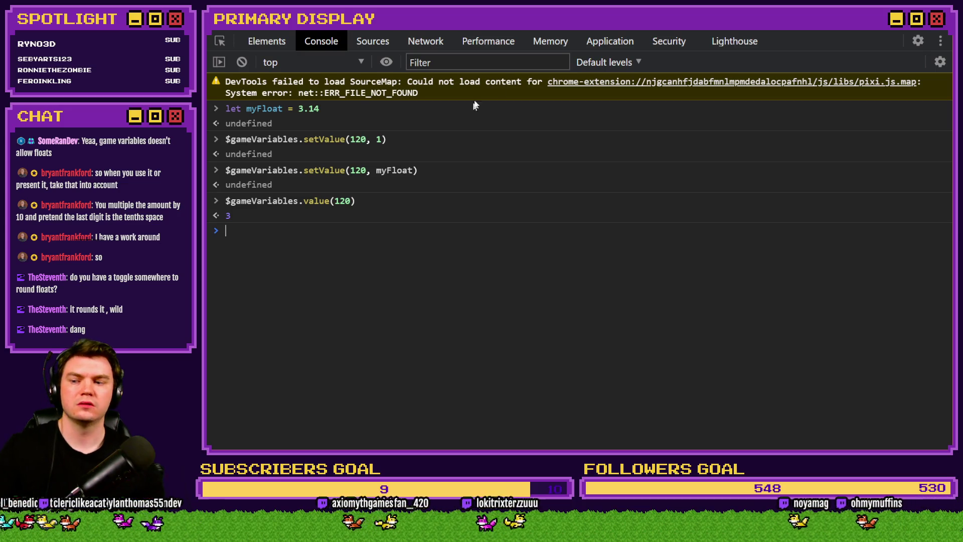
Close the running test game and open the idleChickenMonies common event in the Database.
key("alt+Tab")
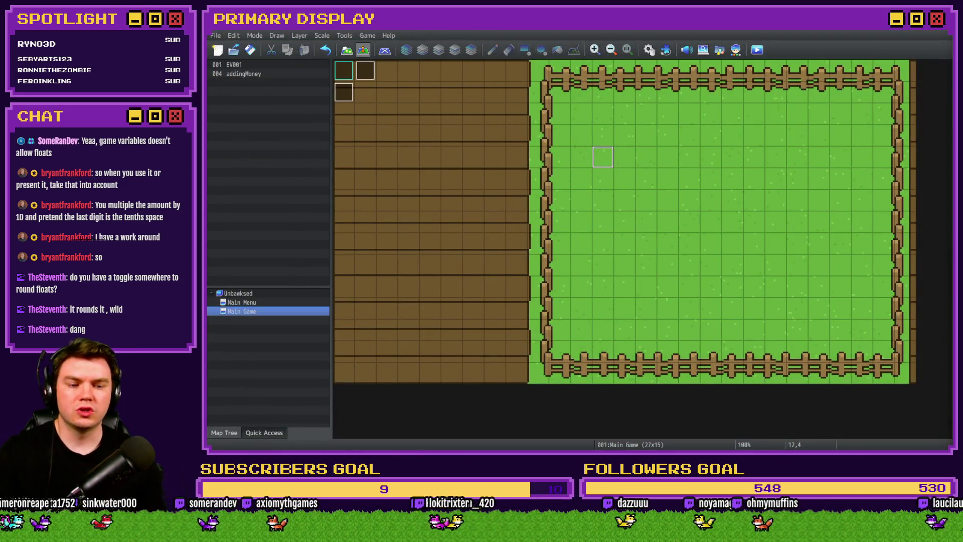
key("alt+Tab")
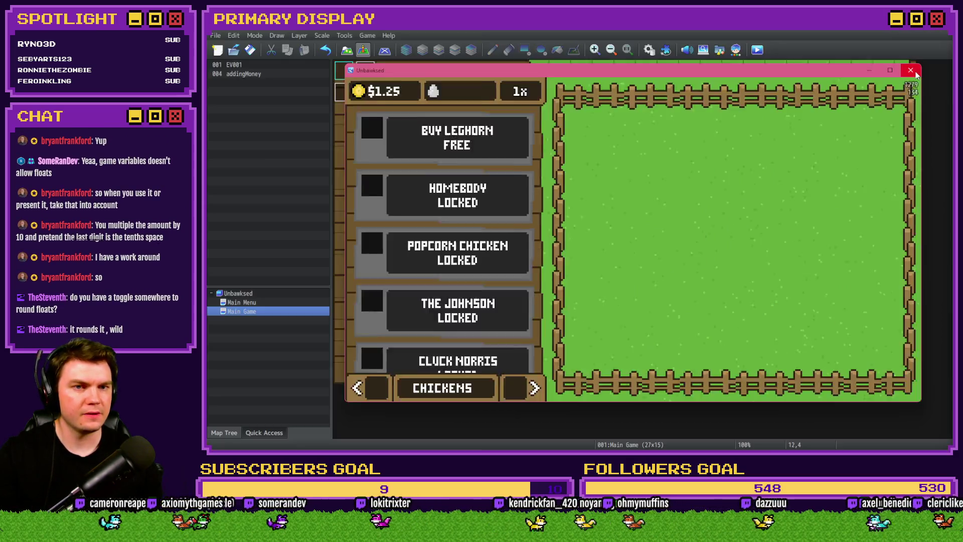
left_click(911, 70)
left_click(649, 49)
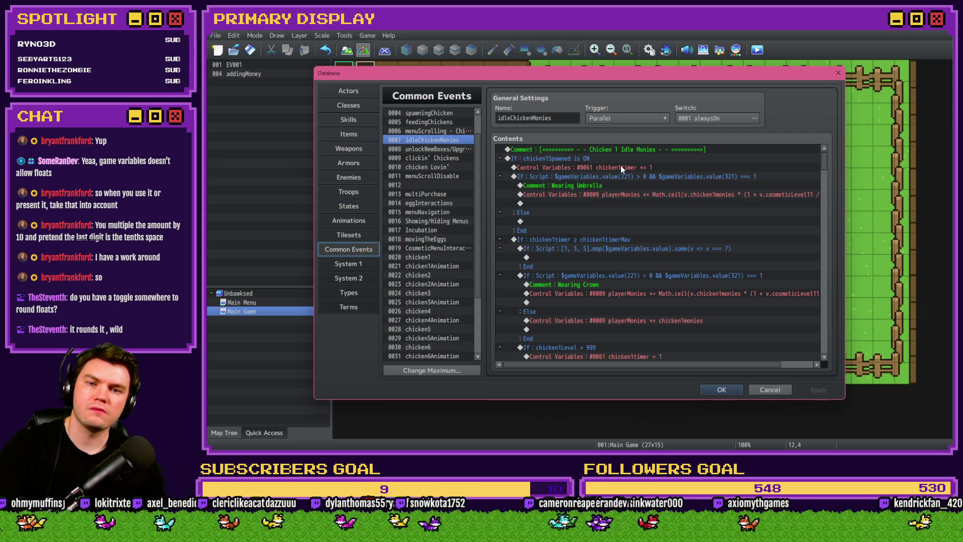
Inspect the chicken1timer increment row inside the chicken1Spawned condition block.
left_click(621, 166)
left_click(588, 161, "shift")
left_click(588, 168)
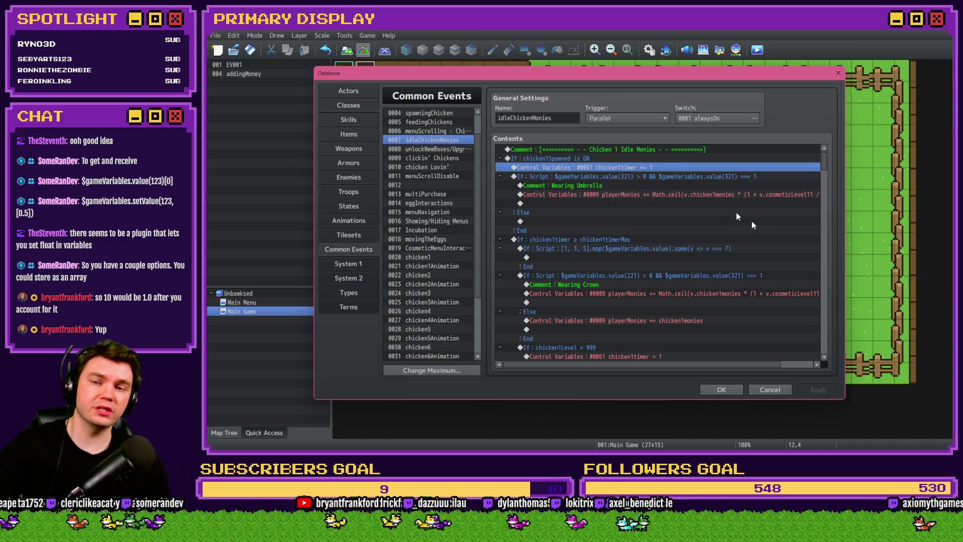
Close the Database, save the project, and start a playtest showing $1.25.
left_click(721, 390)
left_click(756, 52)
left_click(569, 249)
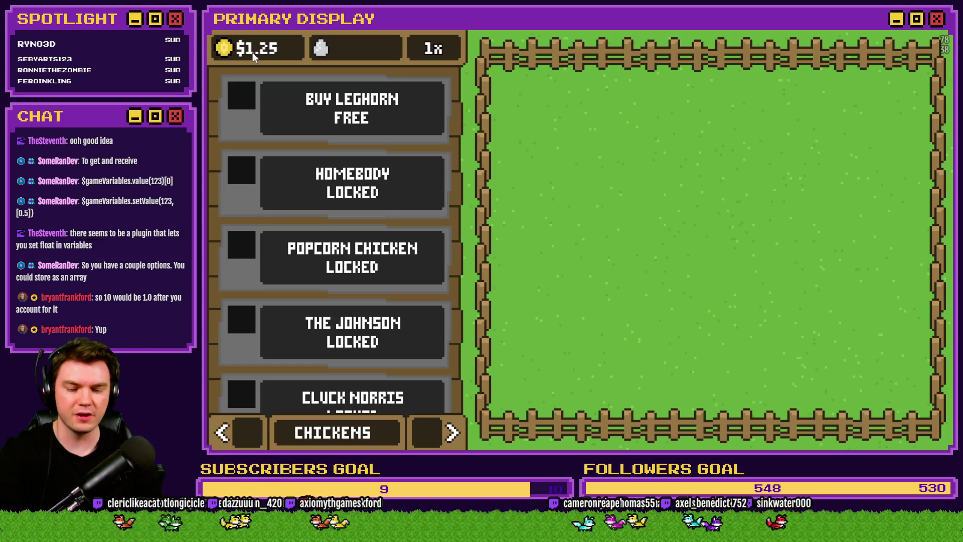
Confirm playerMonies holds 125 in the debug variables, close the playtest, and open EV001.
key("F9")
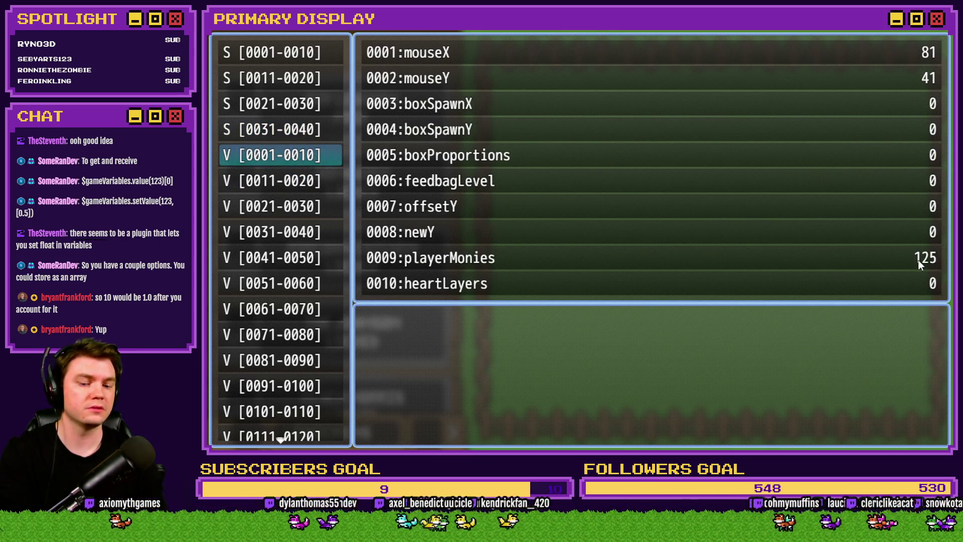
key("Escape")
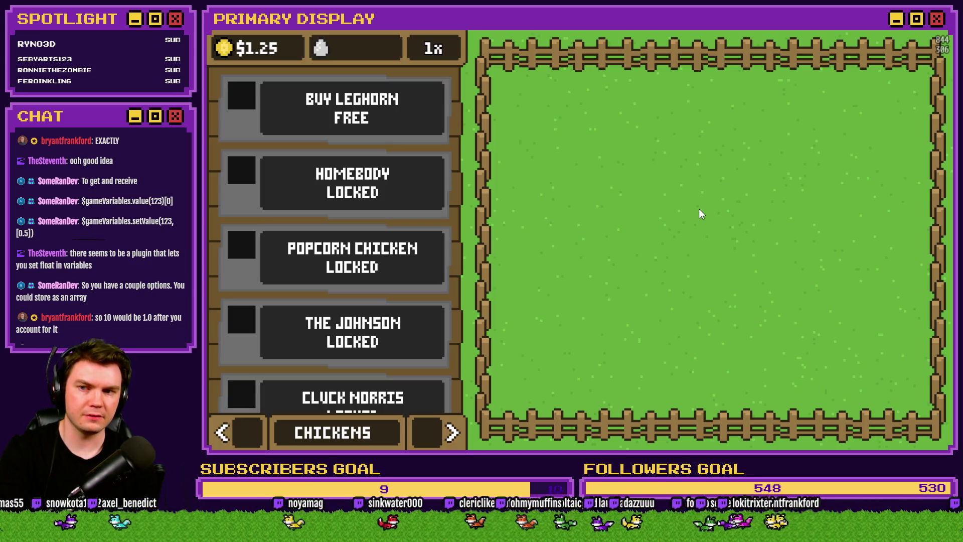
left_click(943, 32)
double_click(369, 77)
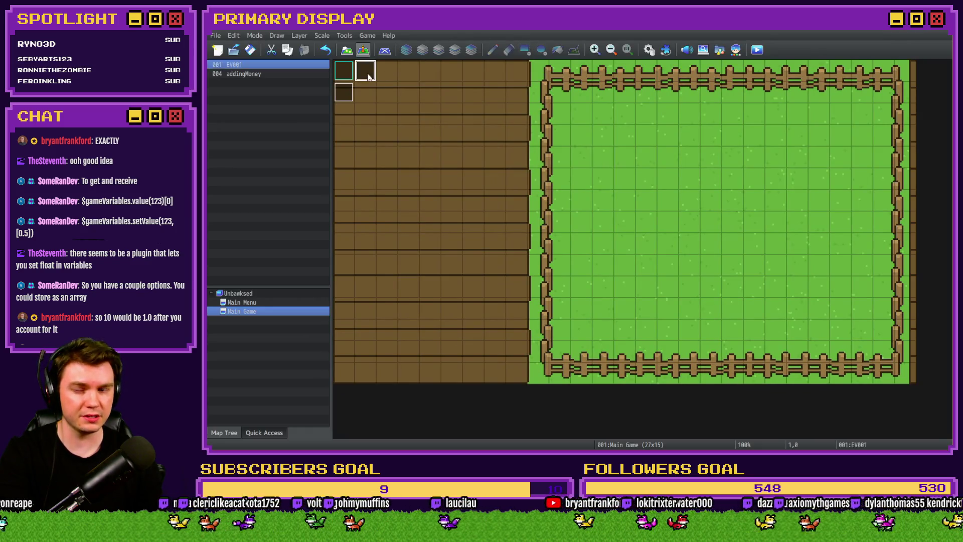
In EV001, insert a Control Variables command on the line below the Cosmetics comment.
left_click_drag(803, 341, 815, 216)
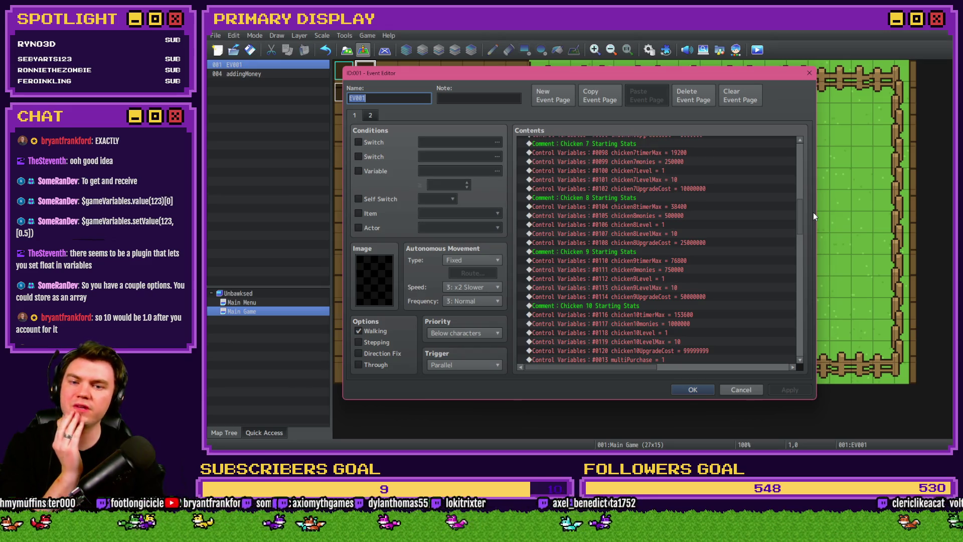
left_click_drag(813, 212, 812, 215)
left_click_drag(801, 218, 799, 342)
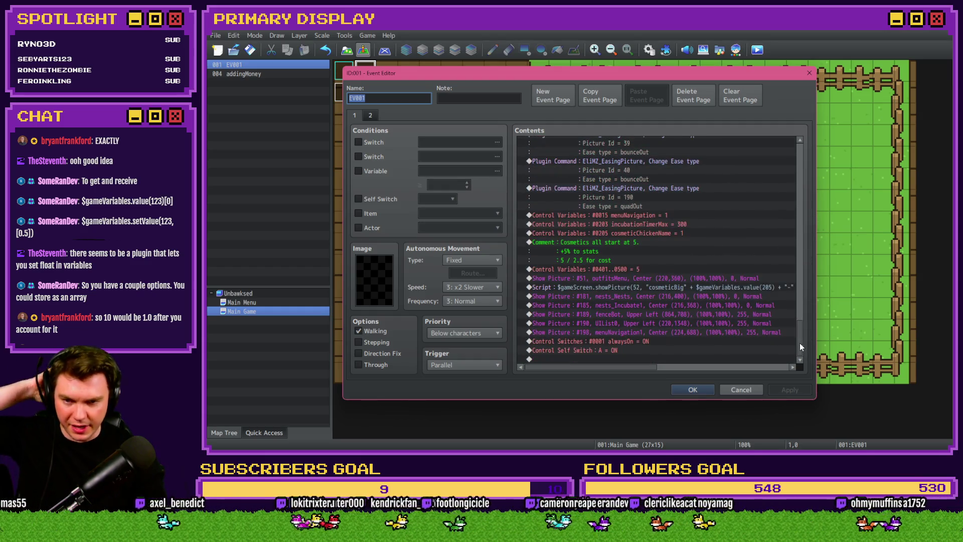
left_click(630, 247)
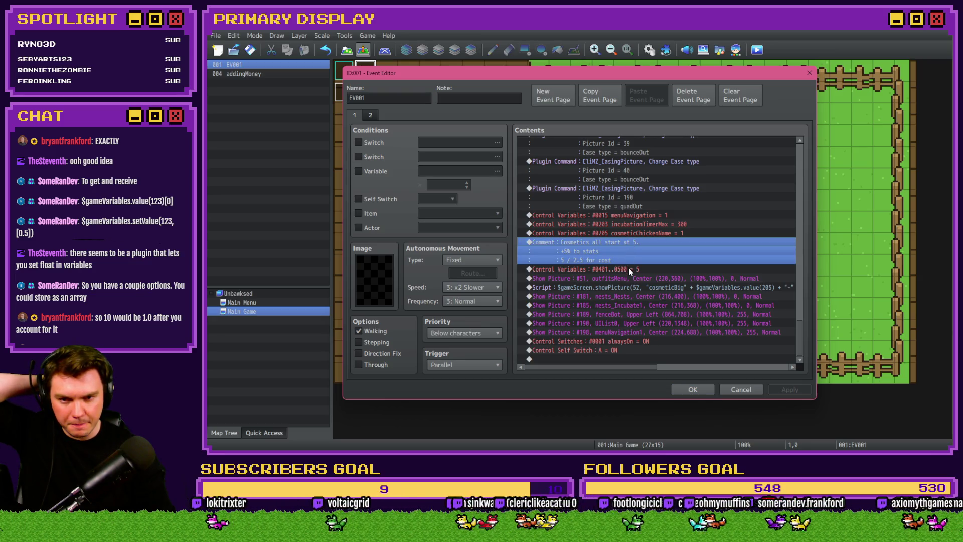
left_click(628, 277)
key("Insert")
left_click(607, 231)
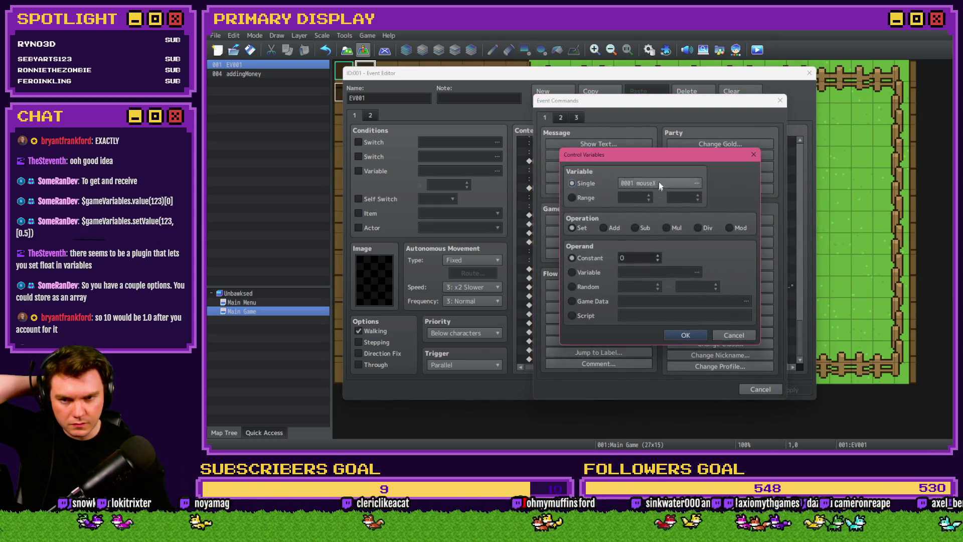